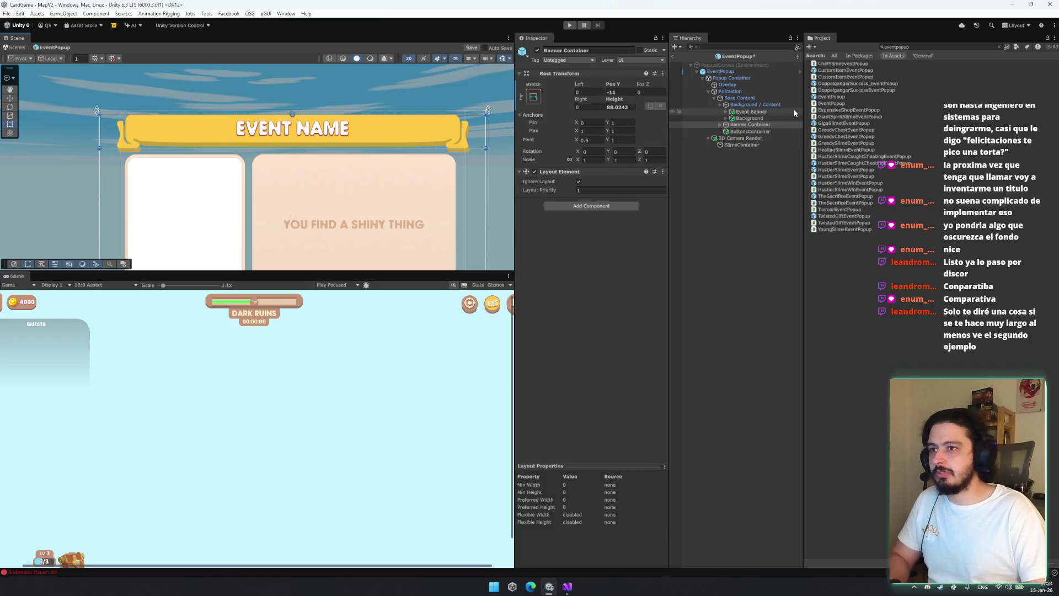
Select the Banner ribbon under Banner Container and widen it with the Rect Tool
key(Right)
key(Down)
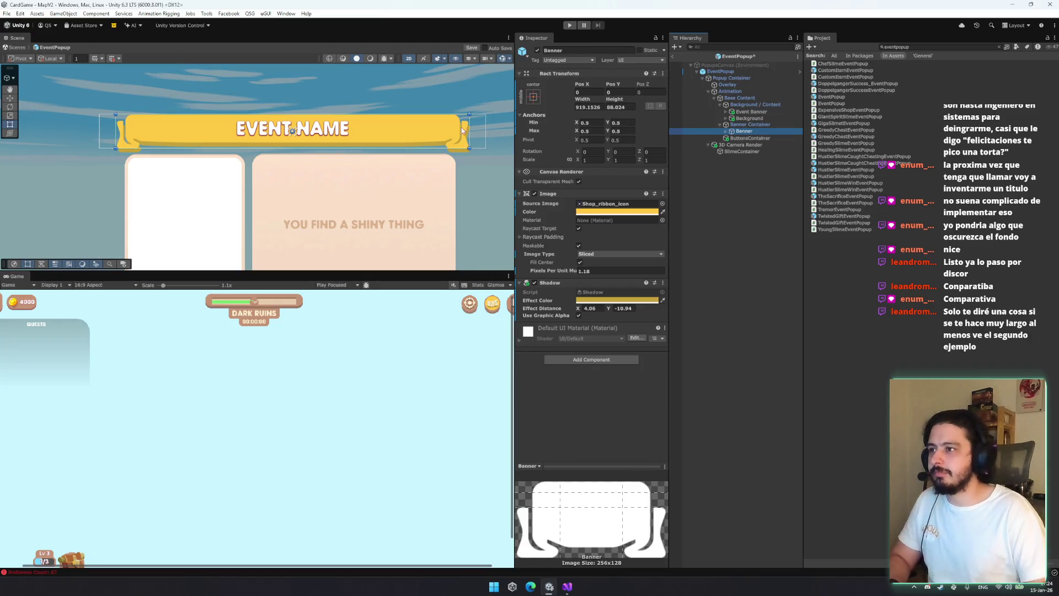
drag(468, 131, 489, 127)
Drag the Banner Container slightly lower with the Move Tool
key(w)
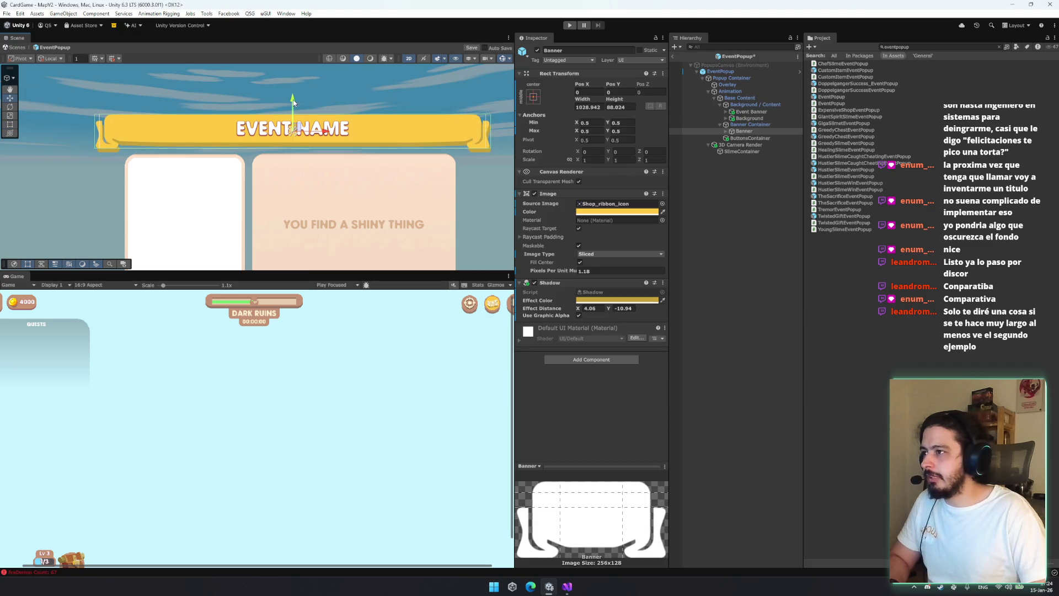
click(298, 100)
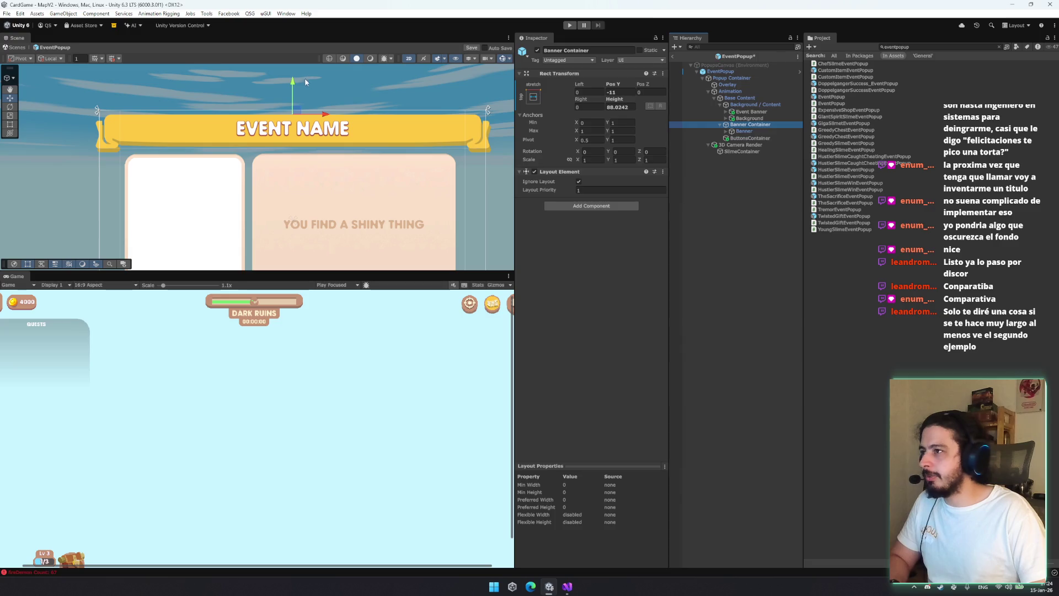
drag(299, 84, 297, 86)
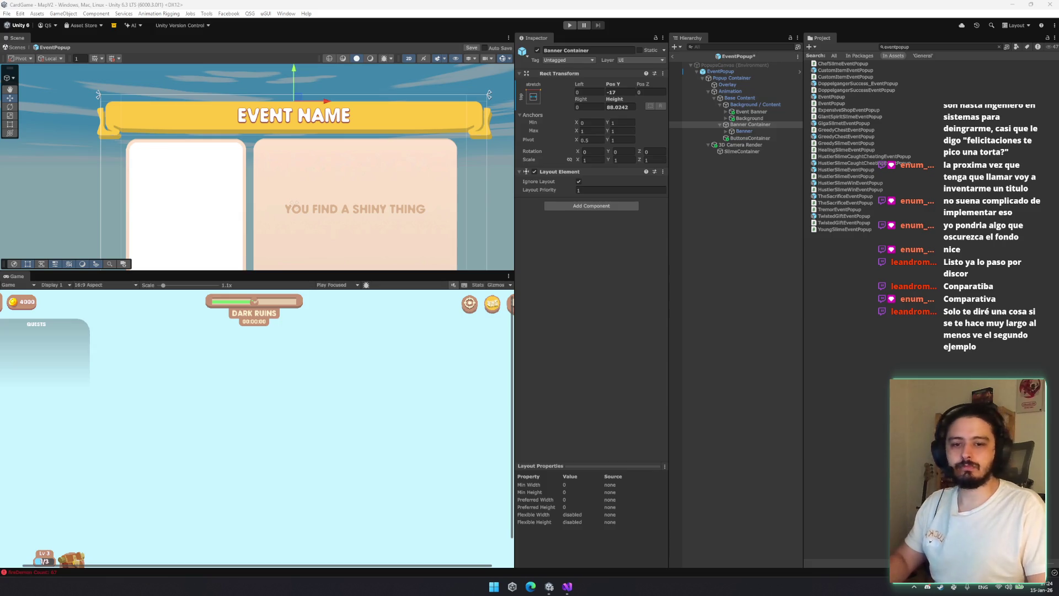
mouse_move(393, 197)
mouse_down()
mouse_move(347, 140)
mouse_move(419, 138)
mouse_up()
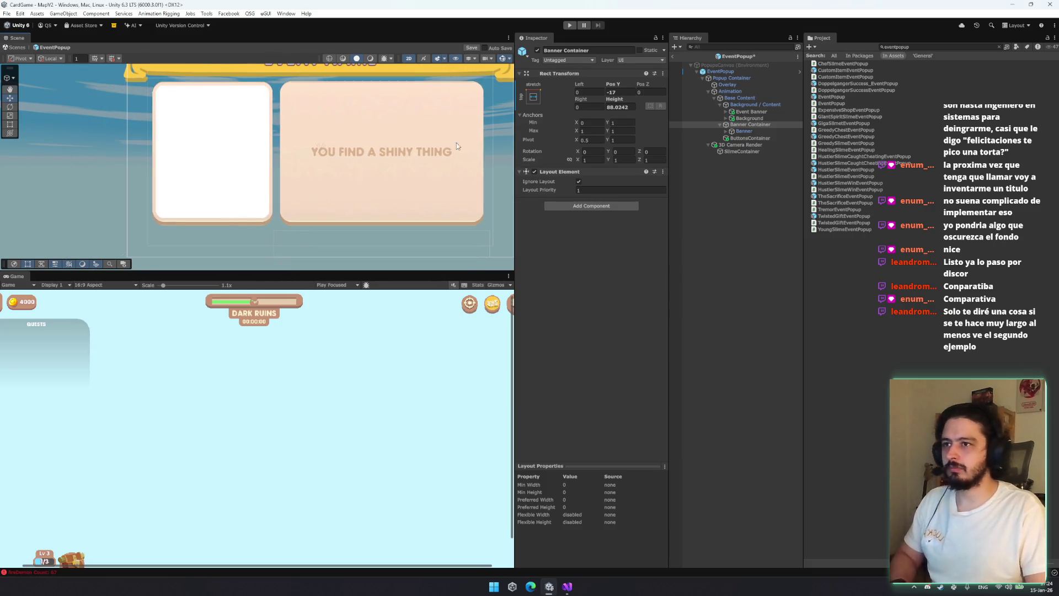
Expand Event Banner and Banner Mask, then select and frame the Render Banner
click(752, 72)
click(769, 236)
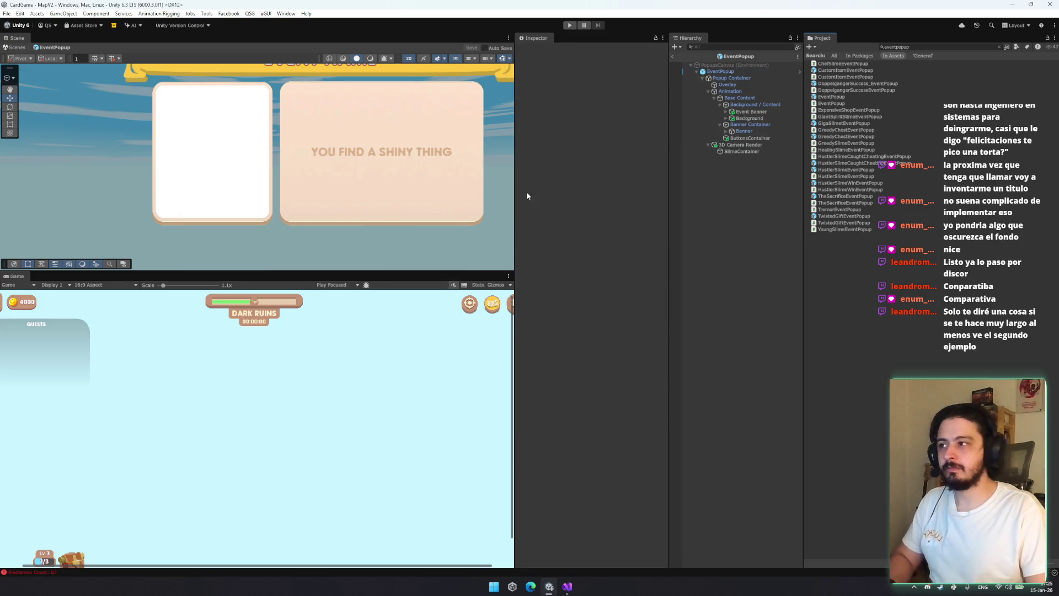
click(752, 111)
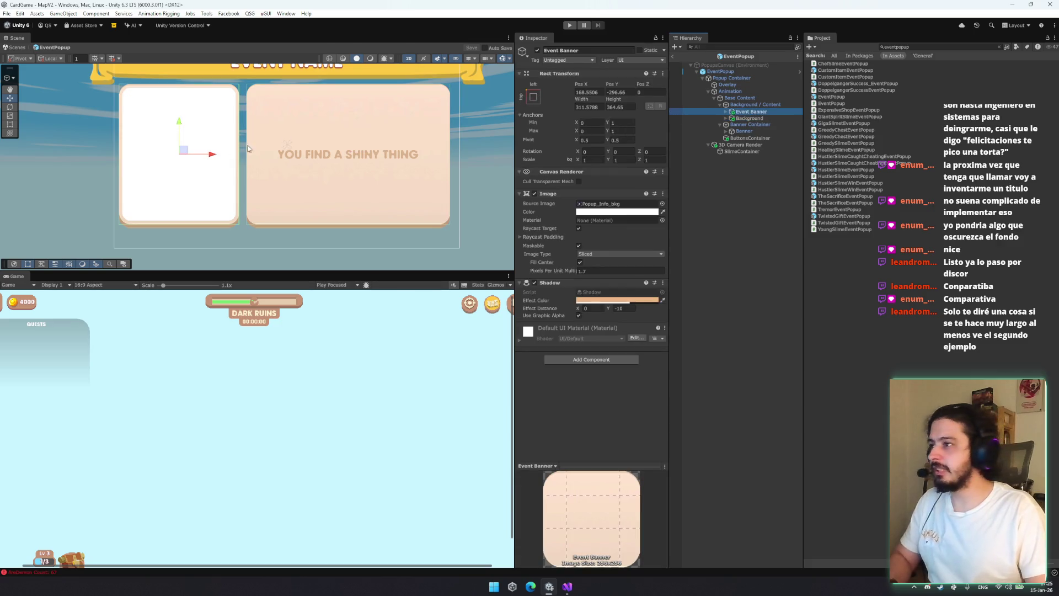
click(726, 112)
click(731, 118)
click(756, 118)
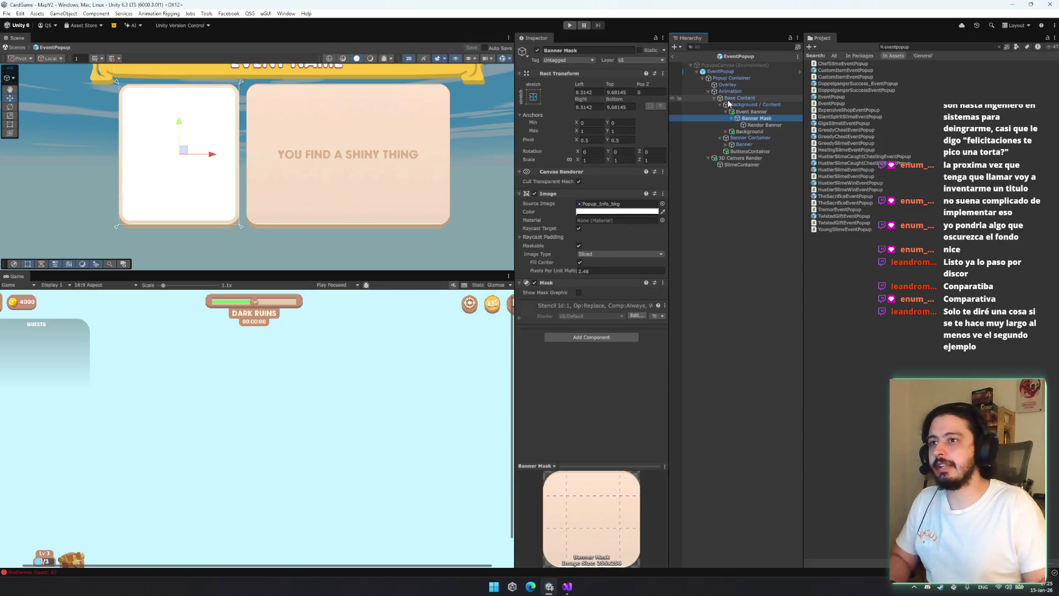
double_click(767, 125)
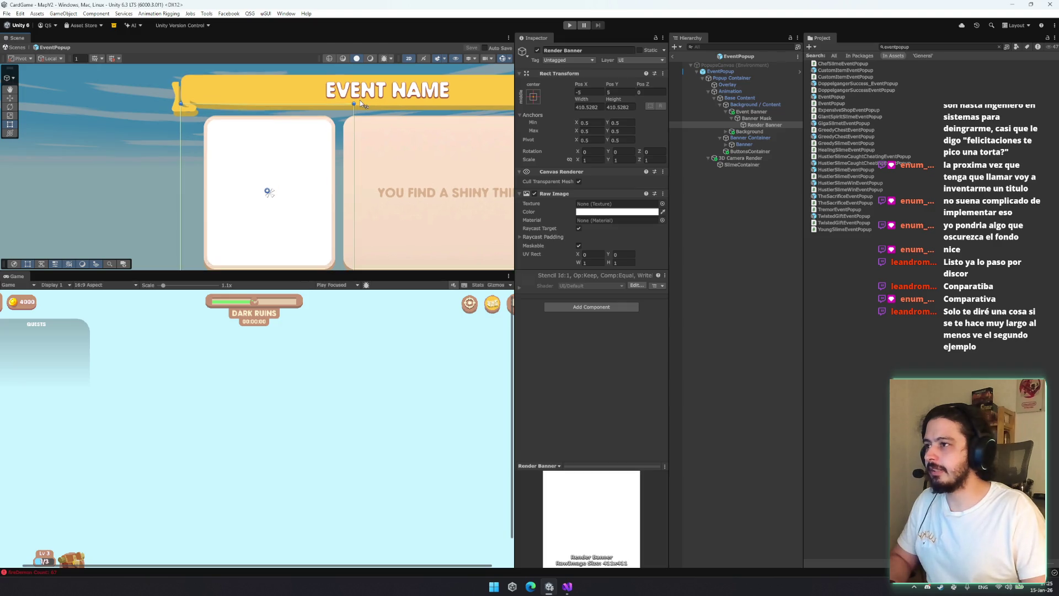
Shrink the Render Banner, undo the change, and select the EventPopup root
mouse_move(354, 103)
mouse_down()
mouse_move(303, 160)
mouse_move(332, 153)
mouse_up()
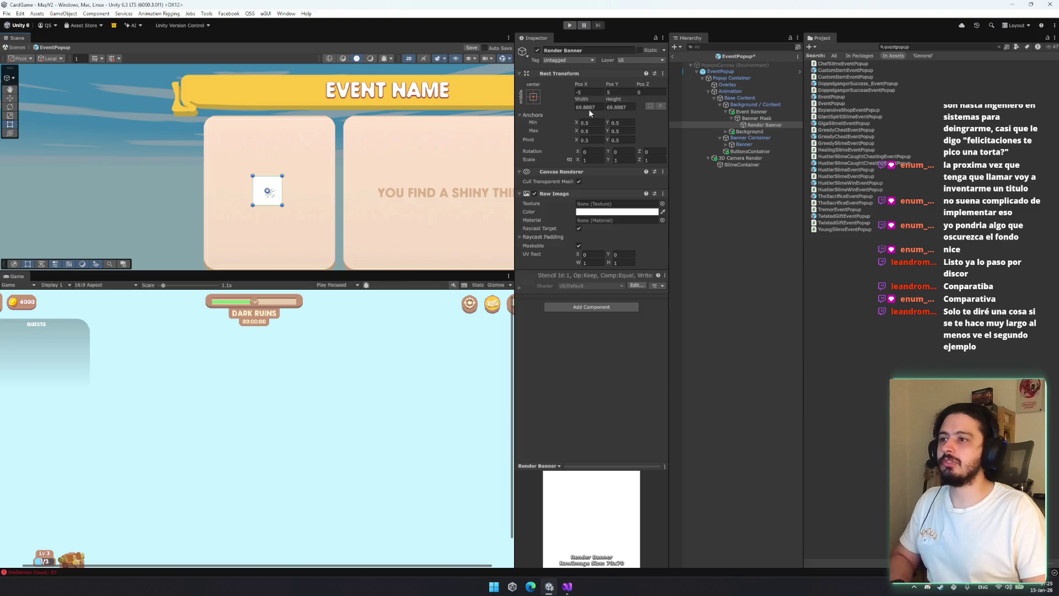
key(ctrl+z)
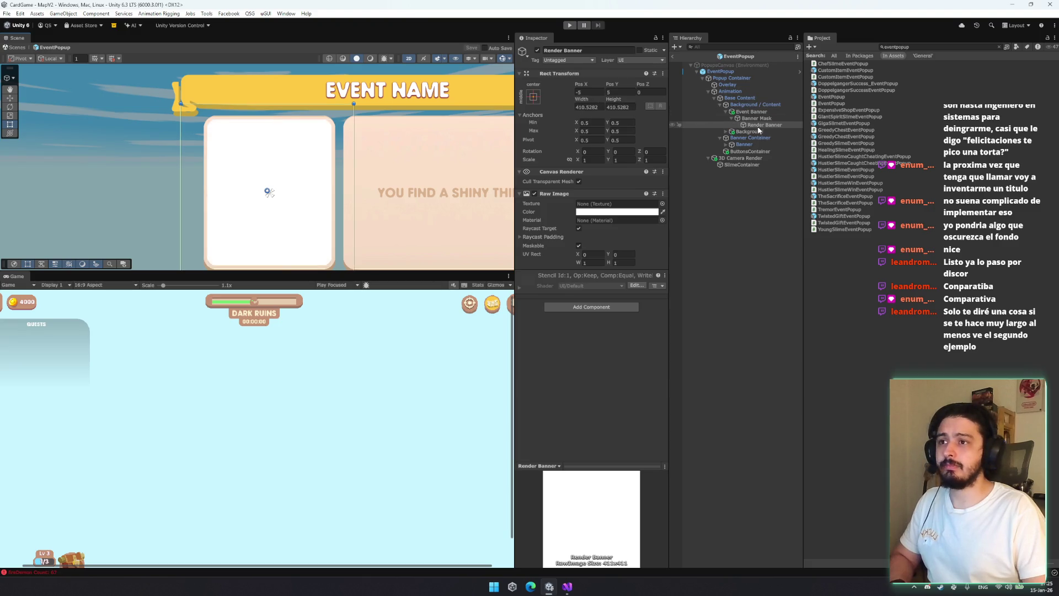
click(756, 163)
click(755, 158)
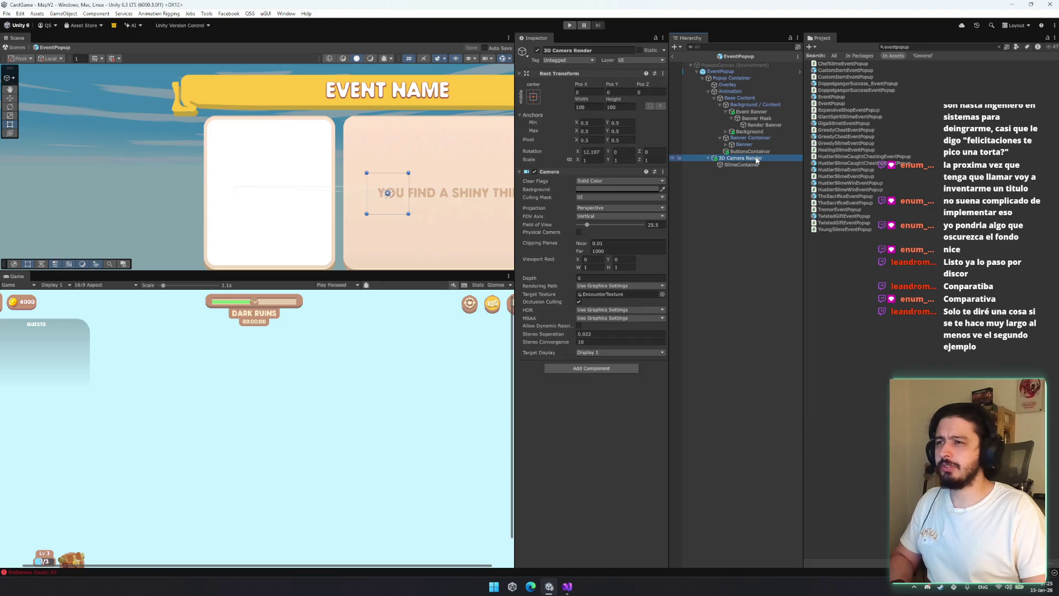
click(720, 71)
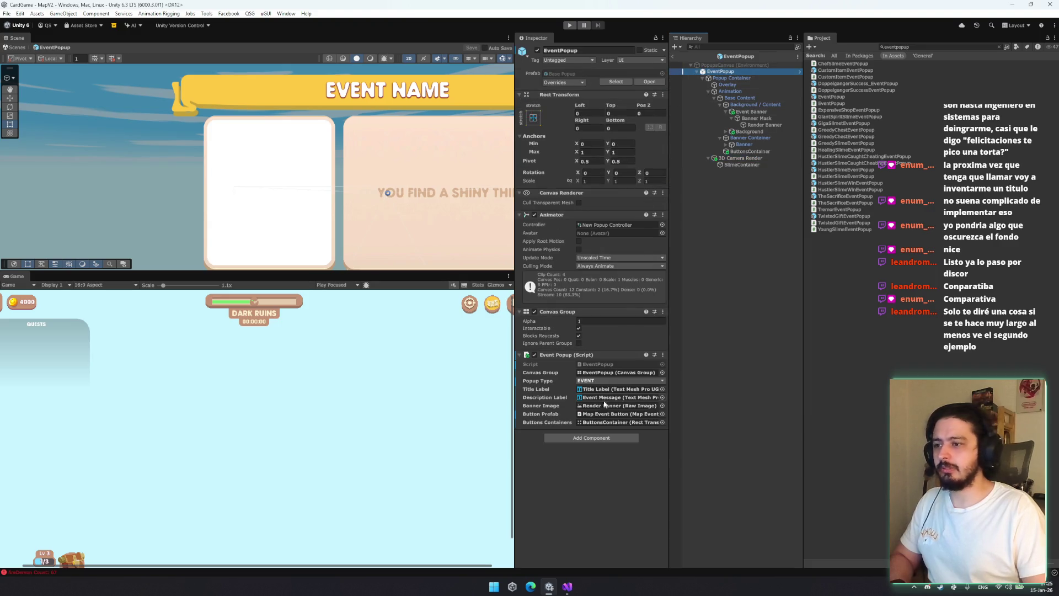
Ping the Title Label, Description Label, Banner Image, Button Prefab and container references, ending on Render Banner
click(607, 405)
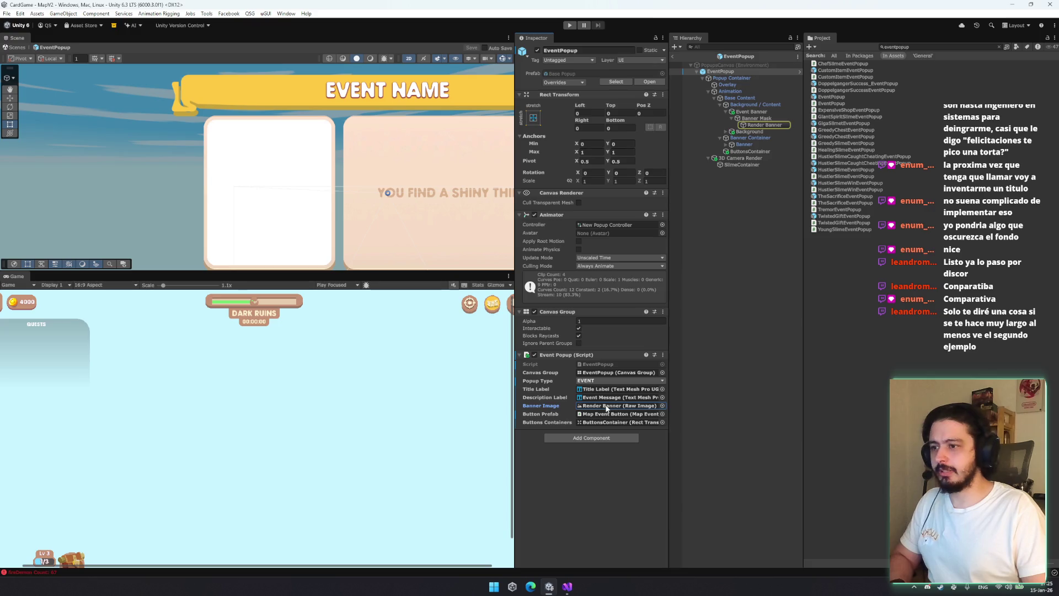
click(609, 388)
click(606, 397)
click(607, 406)
click(606, 413)
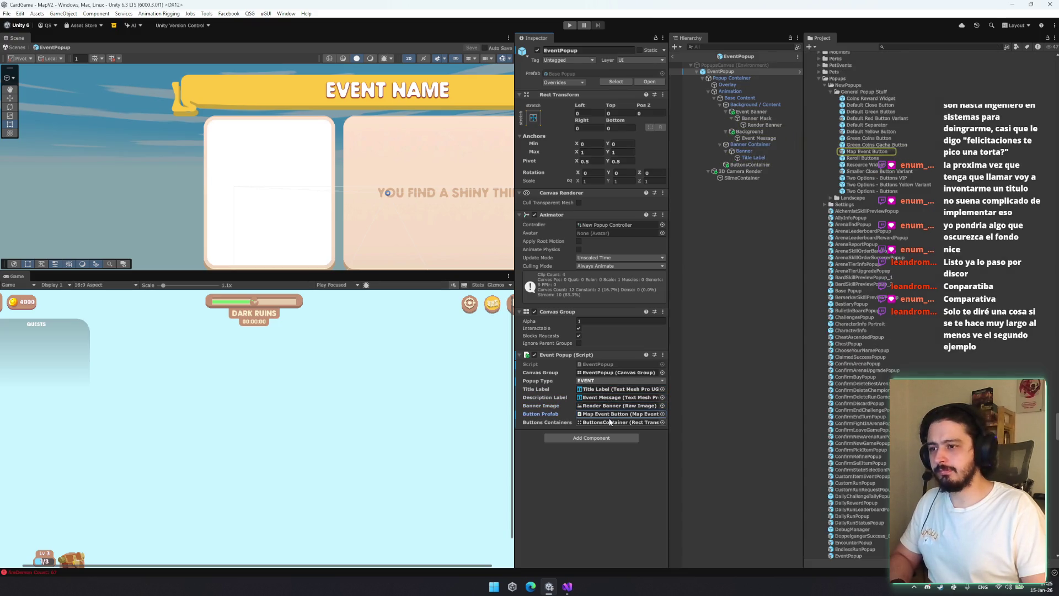
click(610, 422)
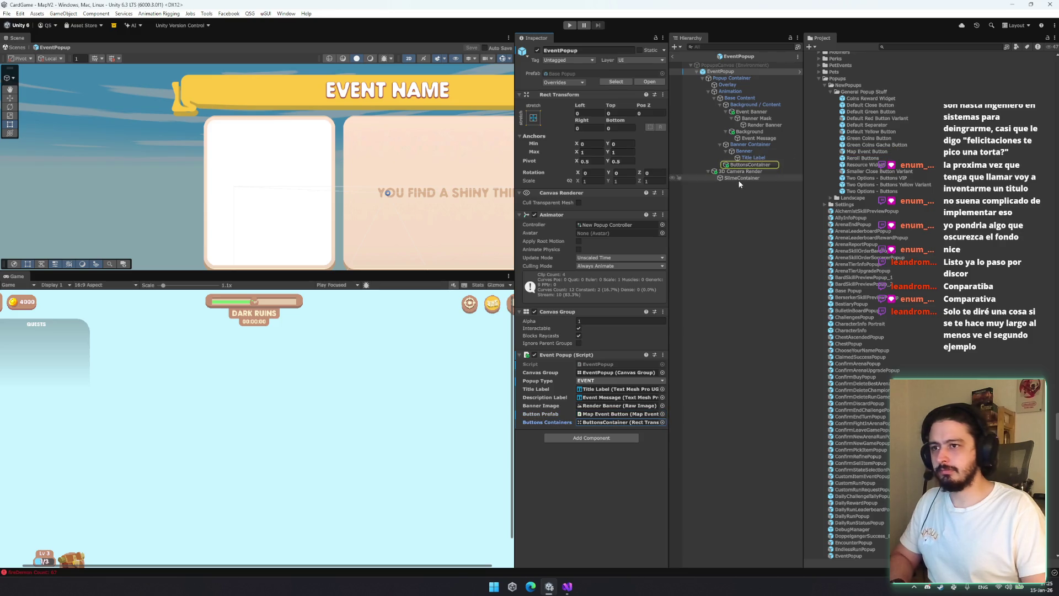
click(612, 373)
click(609, 389)
click(606, 405)
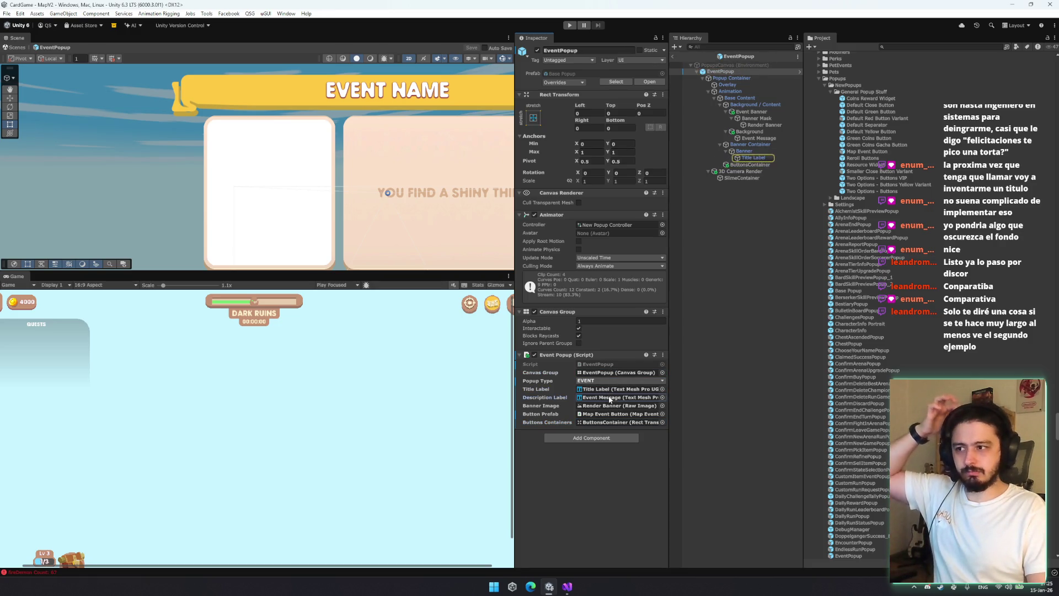
click(770, 125)
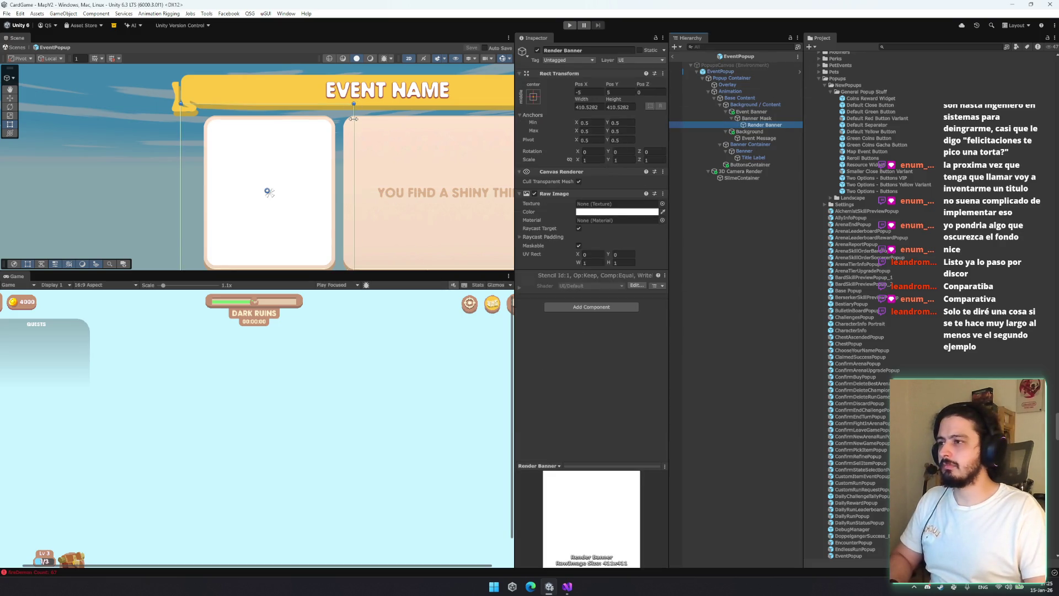
Enter a Render Banner width of 16 and a height of 9
click(587, 106)
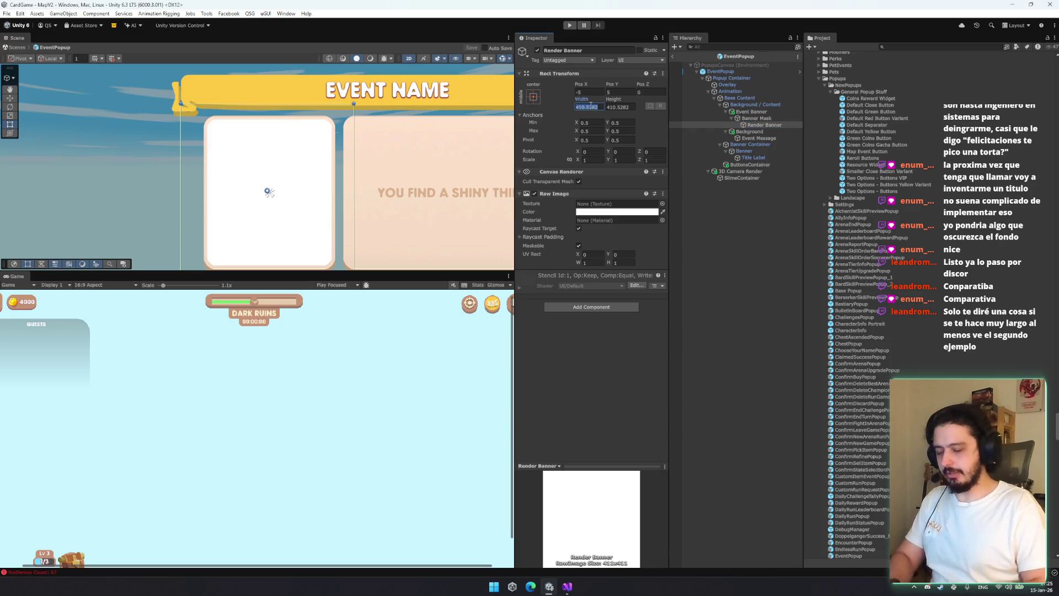
text(6)
key(Tab)
click(590, 105)
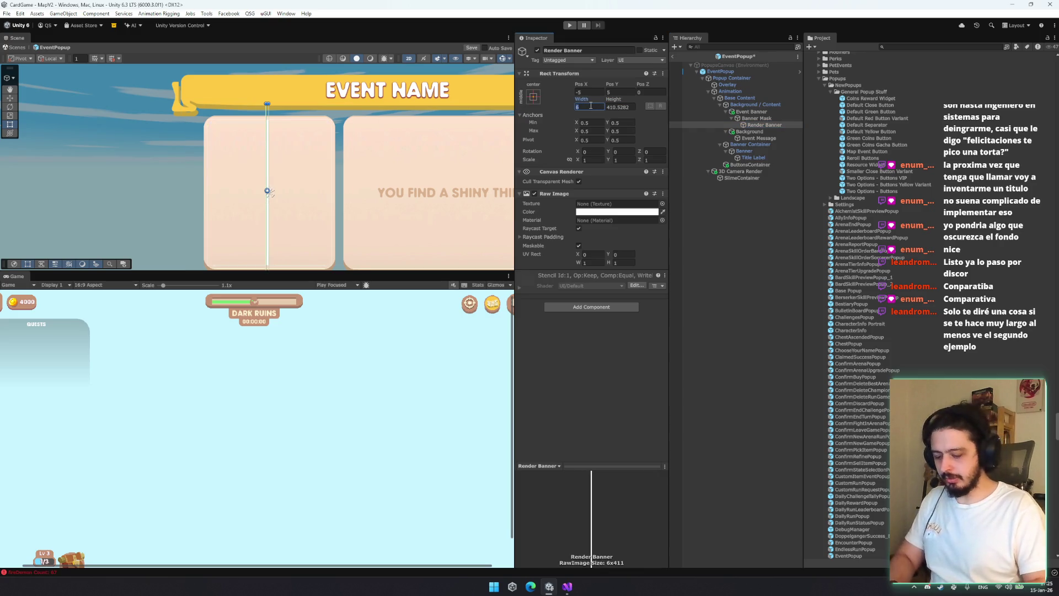
text(9)
key(Tab)
text(17)
key(BackSpace)
text(616)
key(Tab)
text(9)
Multiply them to width 16*20 (320) and height 9*20
click(588, 105)
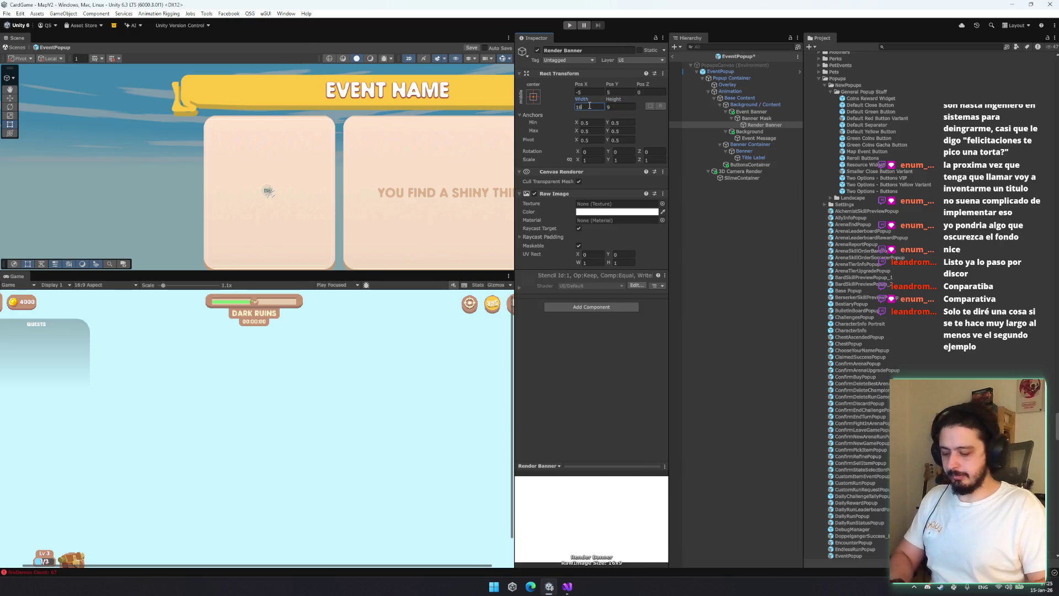
text(*500)
key(BackSpace)
key(BackSpace)
key(BackSpace)
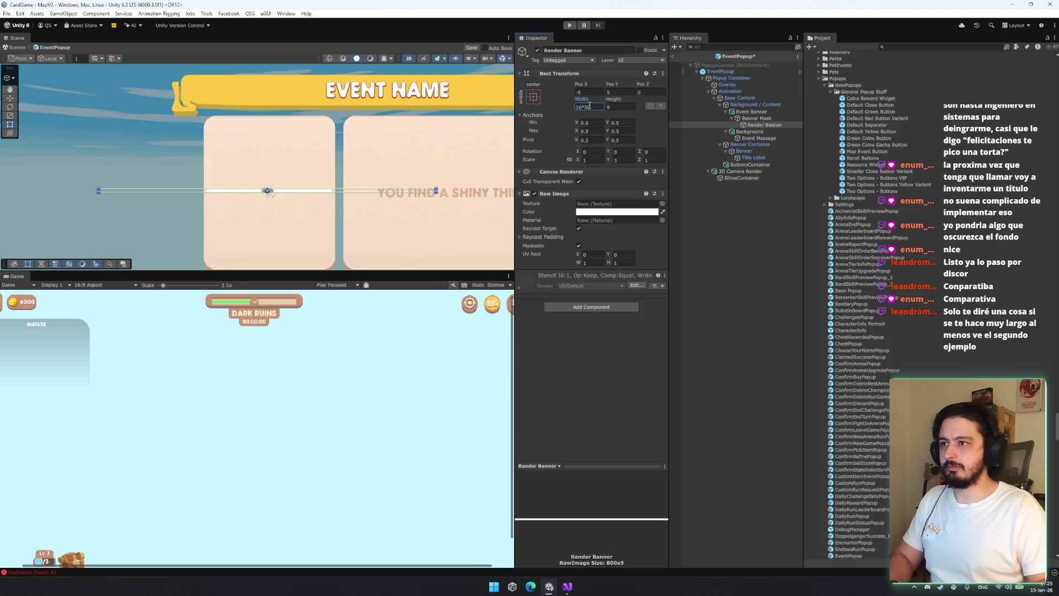
text(20)
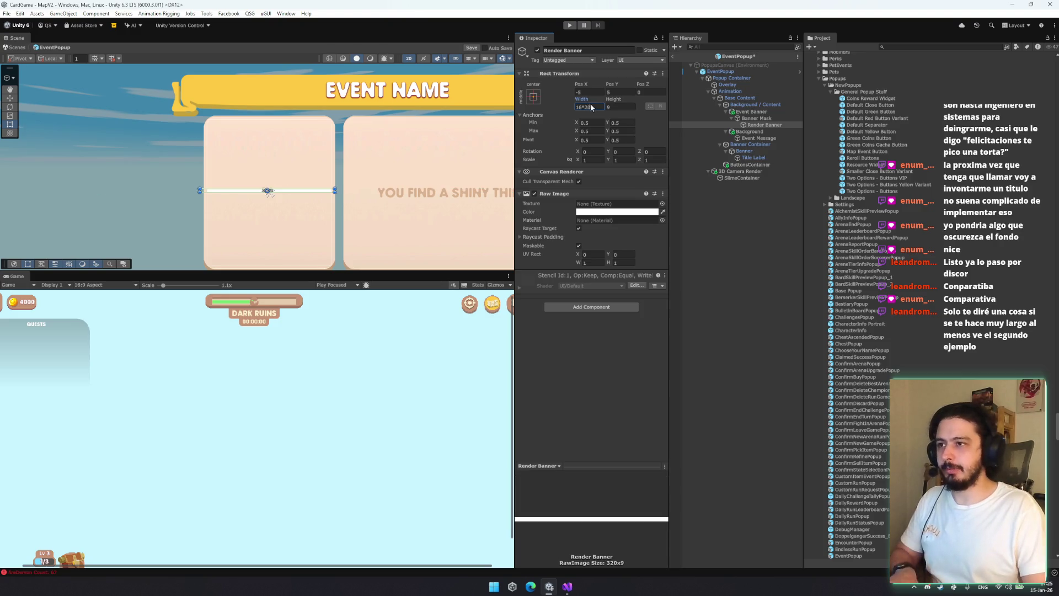
click(621, 107)
text(*20)
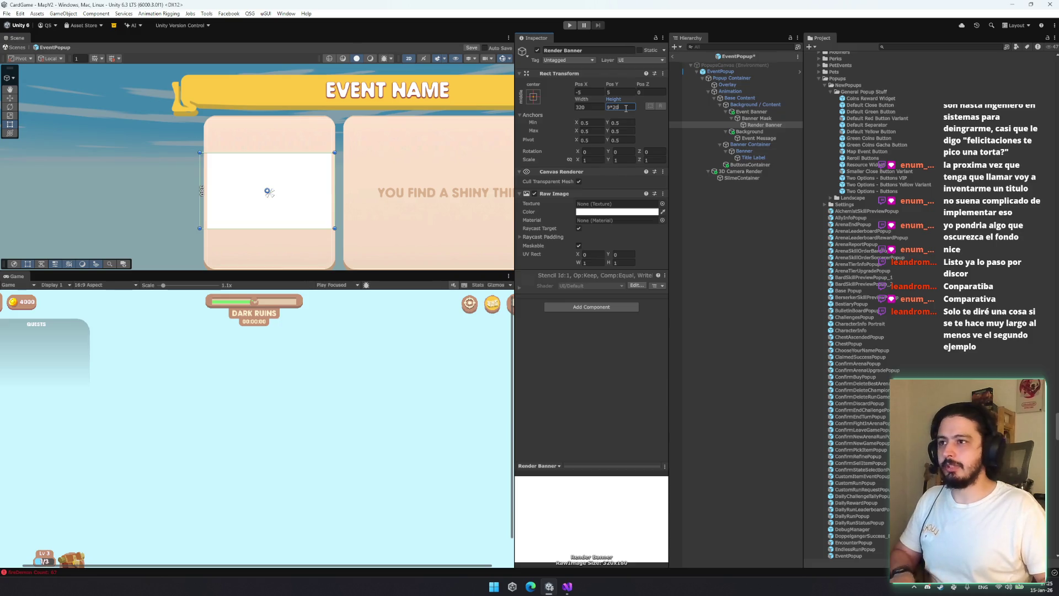
Drag the Render Banner to about 667×375 over the card, then exit the EventPopup prefab
mouse_move(334, 152)
mouse_down()
mouse_move(326, 119)
mouse_move(399, 107)
mouse_up()
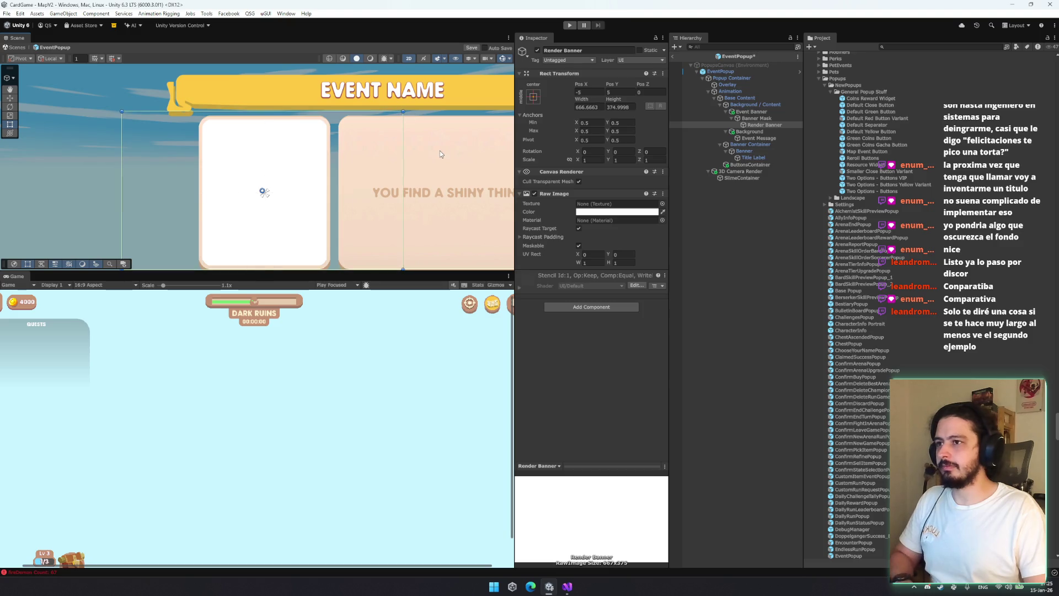
mouse_move(458, 149)
mouse_down()
mouse_move(404, 130)
mouse_move(457, 130)
mouse_up()
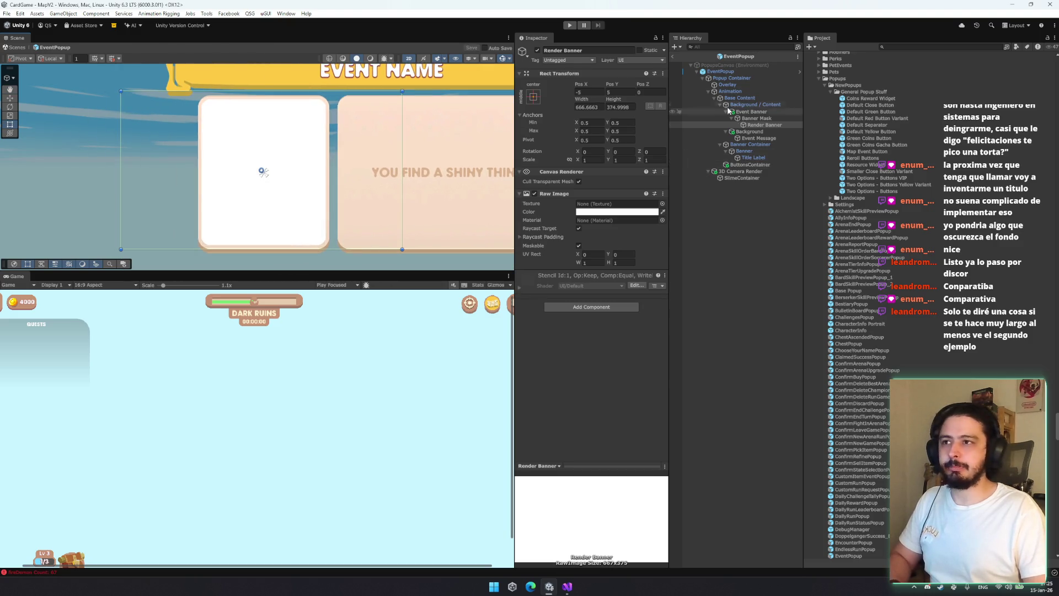
click(671, 57)
click(674, 56)
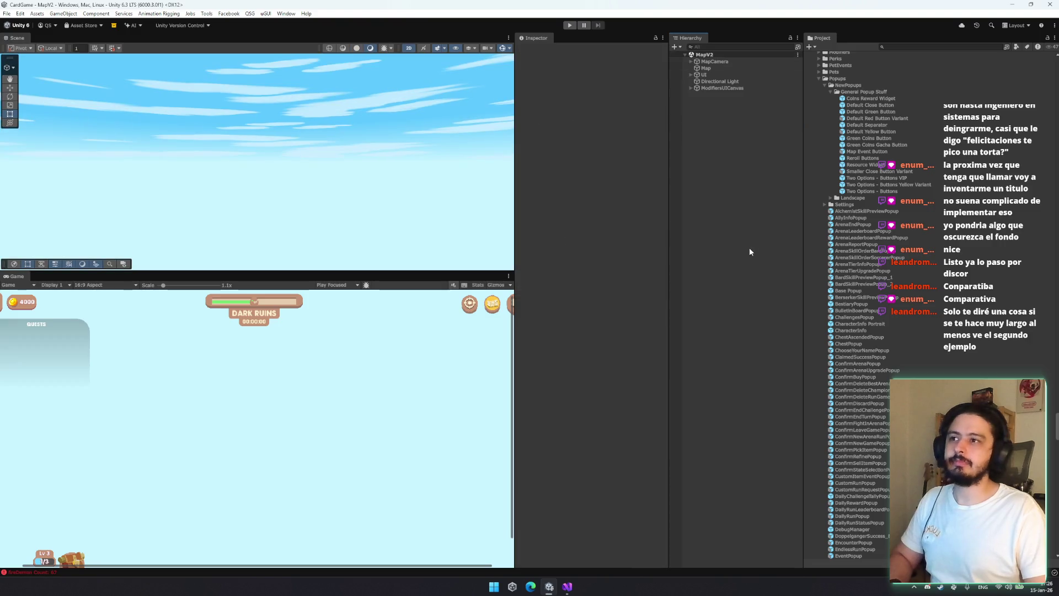
Enter Play mode, start from the main menu and continue from the City to the map
click(571, 25)
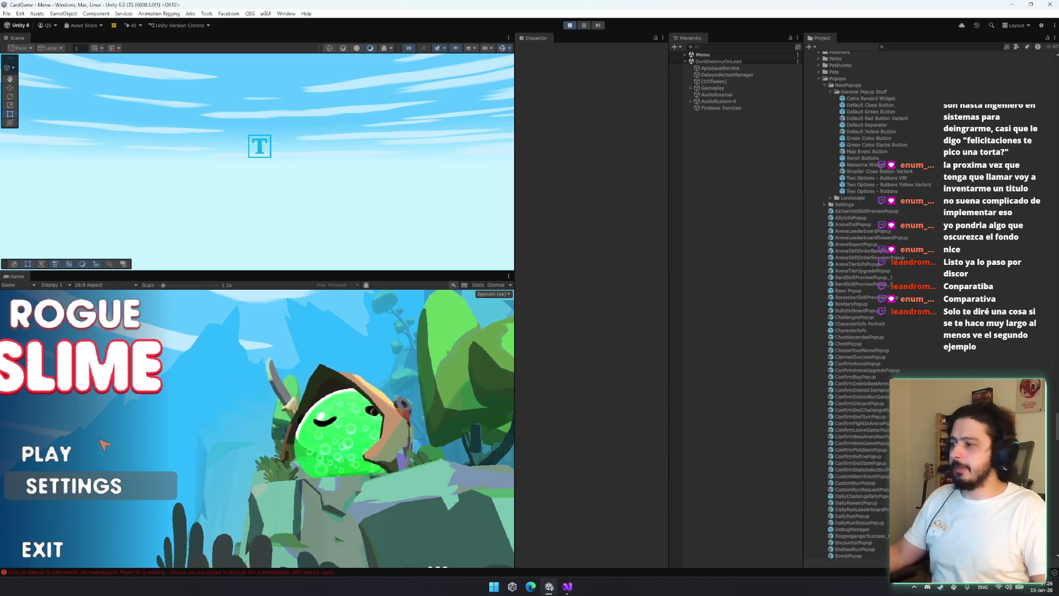
click(99, 455)
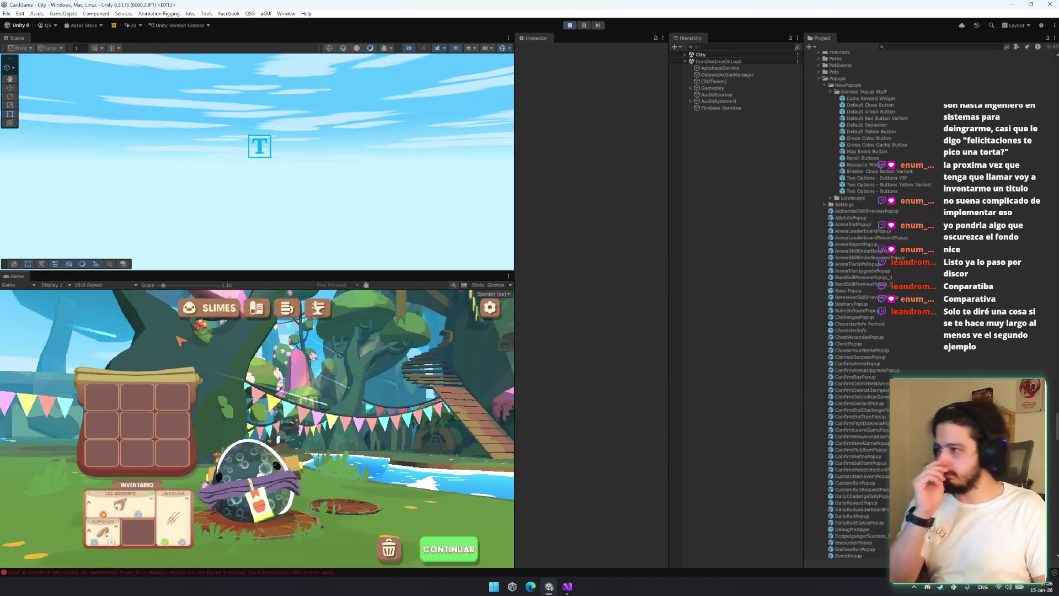
click(428, 549)
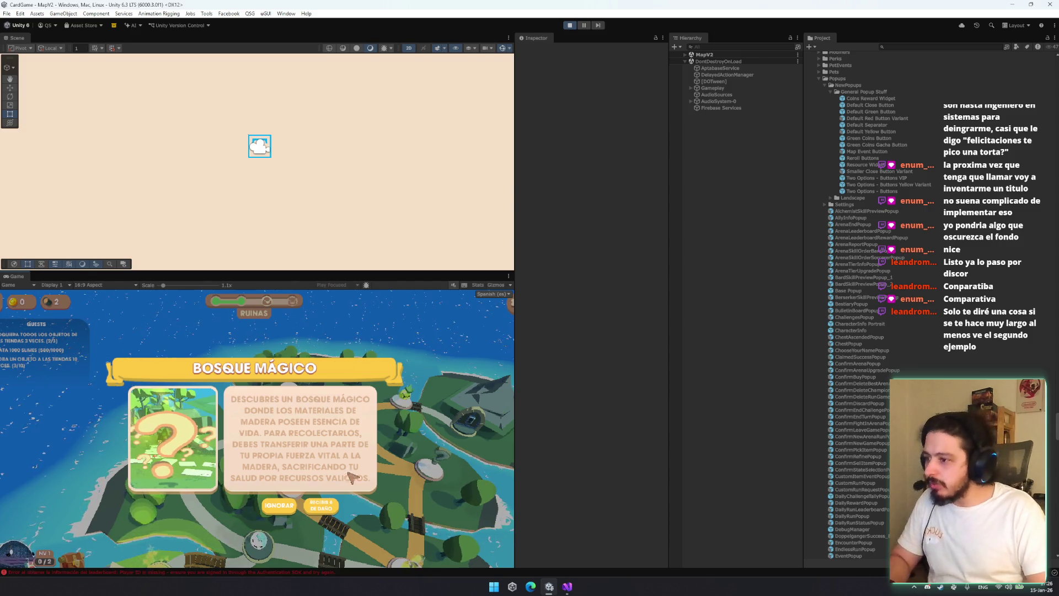
Search the Hierarchy for 'render', then select, frame and narrow the Render Banner
drag(169, 285, 100, 296)
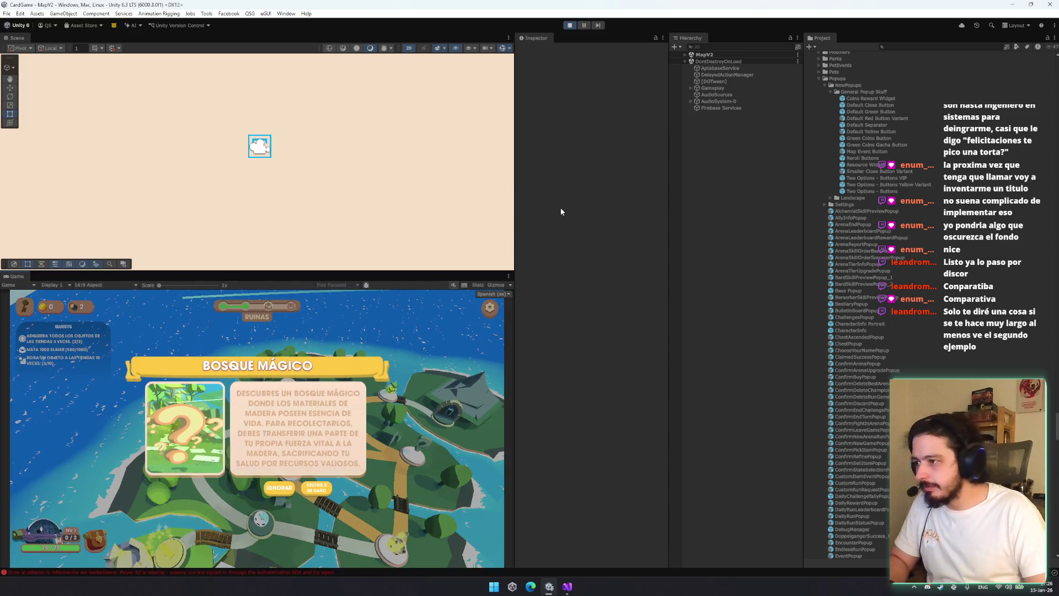
click(715, 49)
text(render)
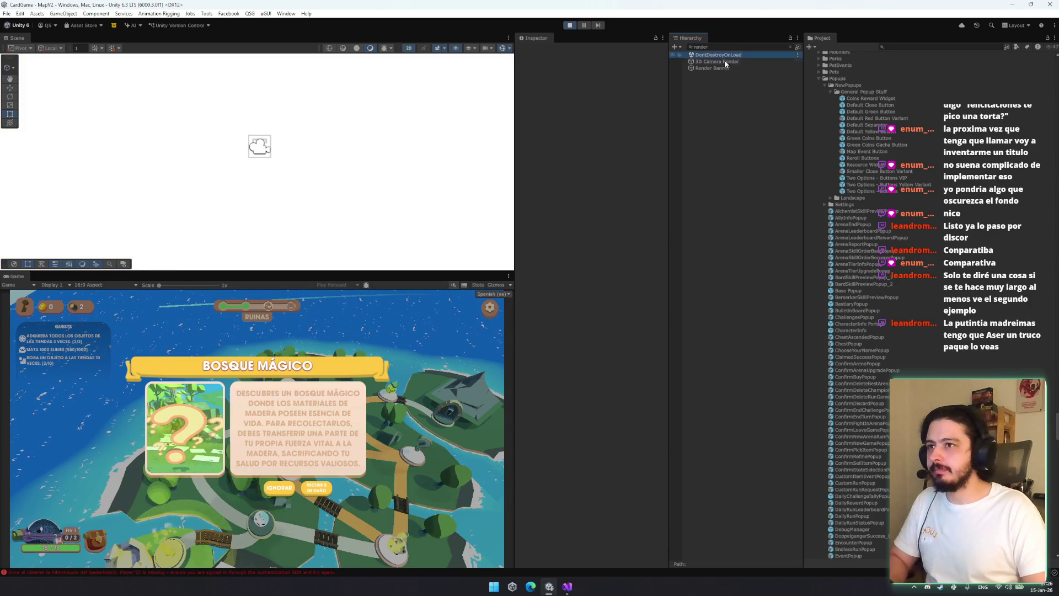
click(729, 67)
key(Escape)
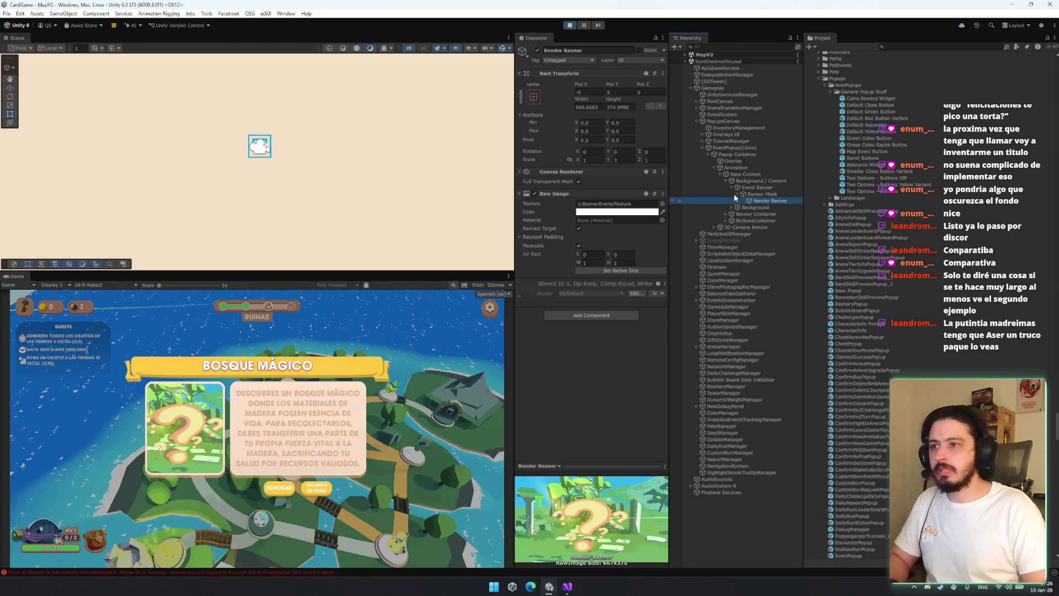
double_click(745, 197)
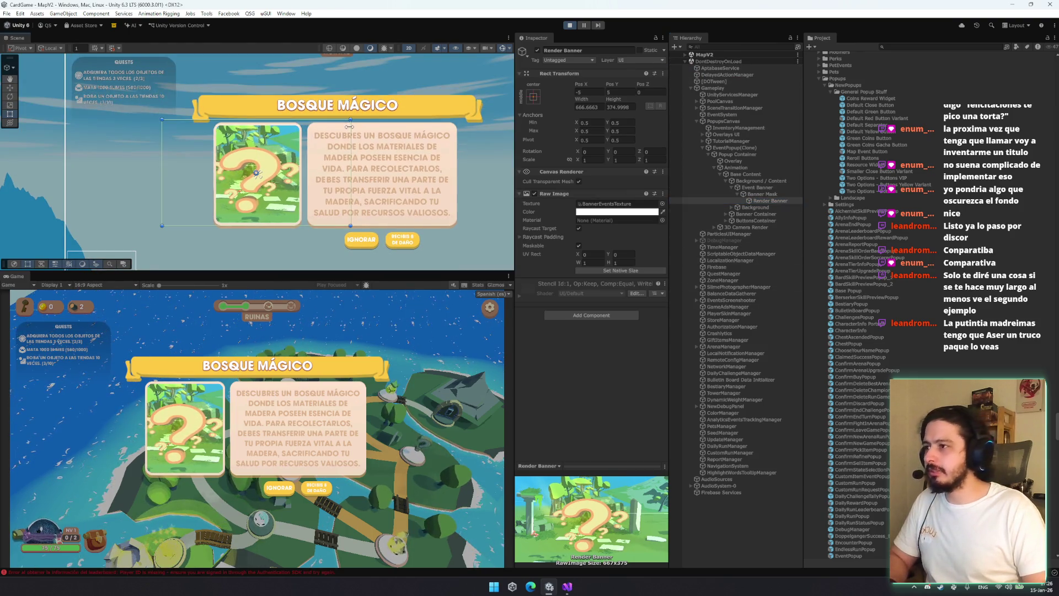
drag(342, 128, 320, 127)
click(588, 107)
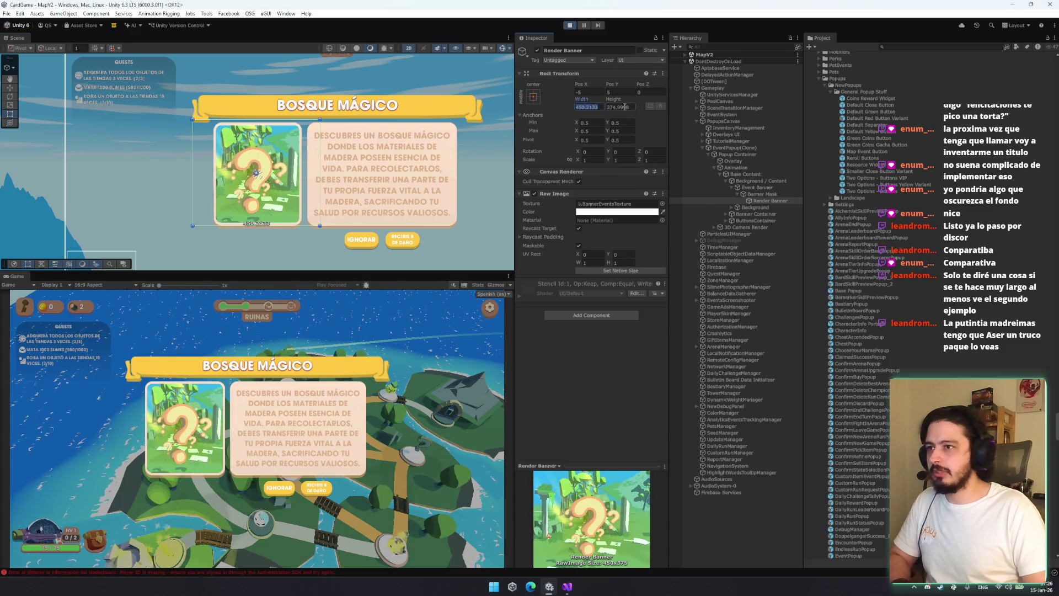
click(623, 107)
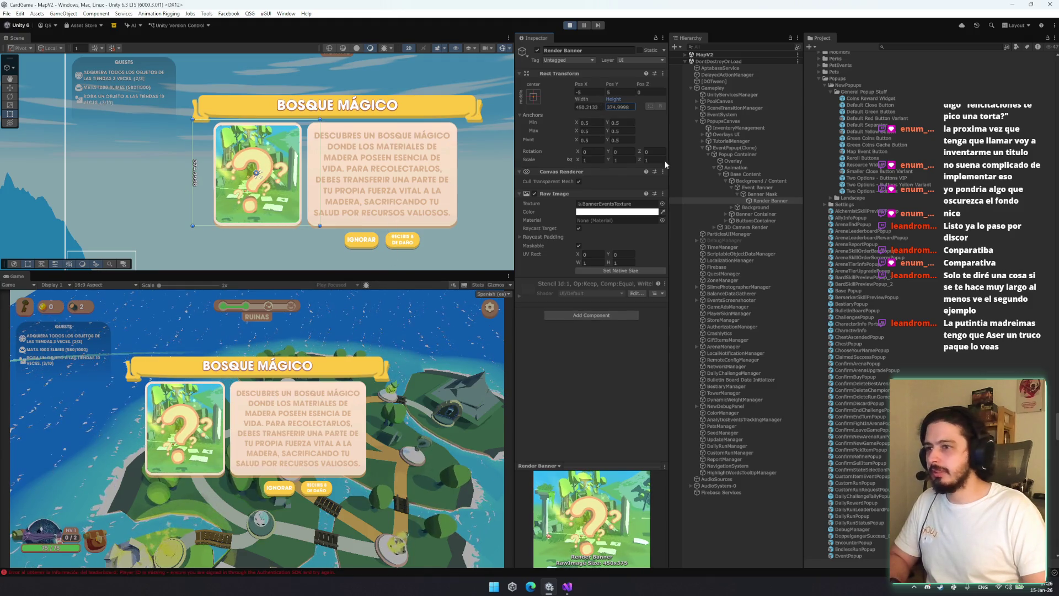
Check that BannerEventsTexture is 688 by 553, then return to the Render Banner's width
click(618, 204)
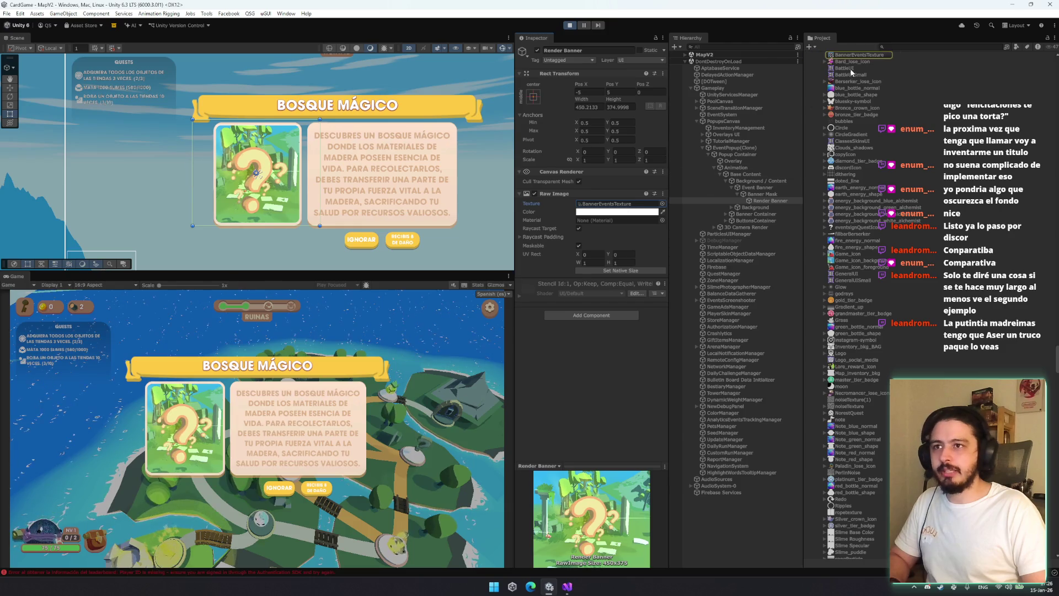
click(859, 55)
click(596, 87)
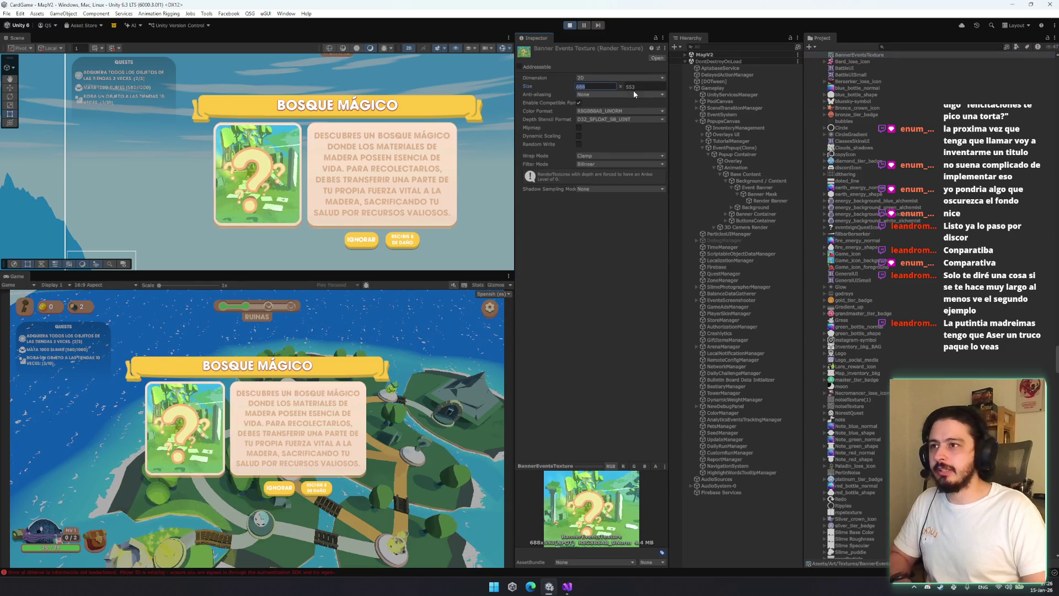
click(772, 200)
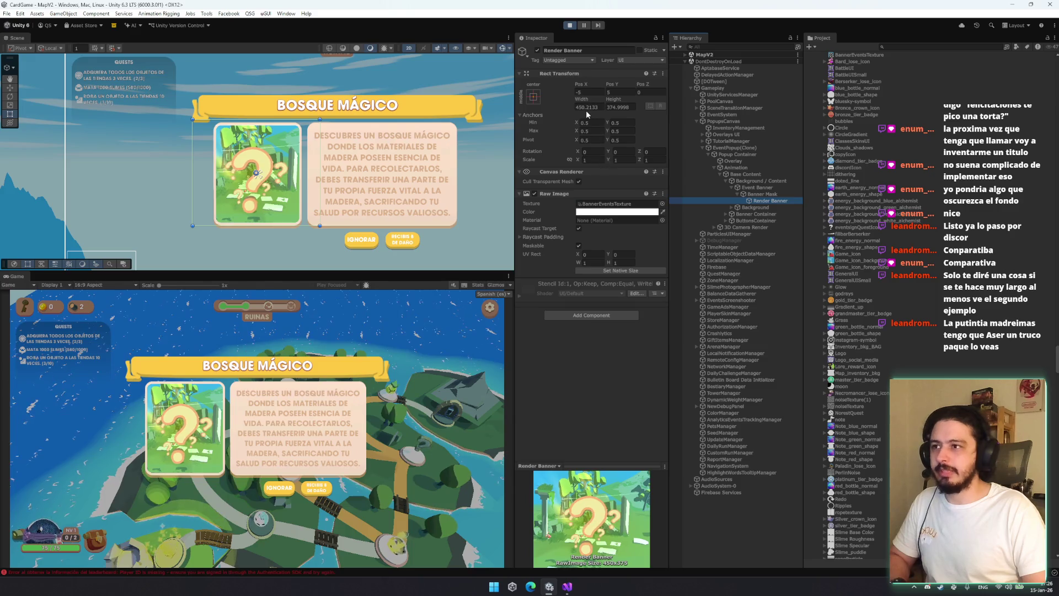
click(588, 107)
Set the Render Banner to width 688 and height 553
text(688)
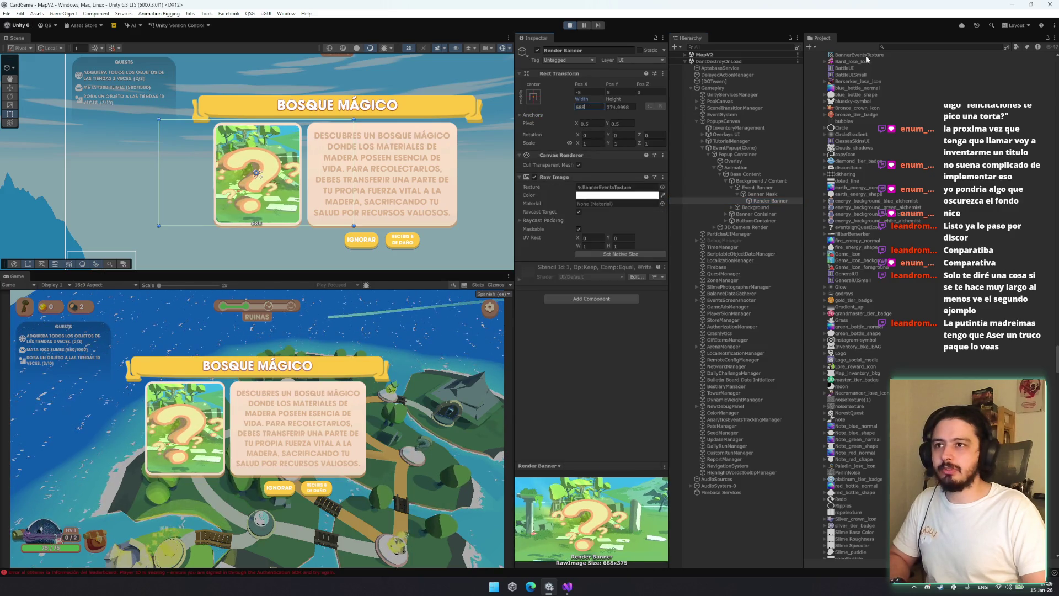
click(865, 55)
click(771, 200)
click(616, 107)
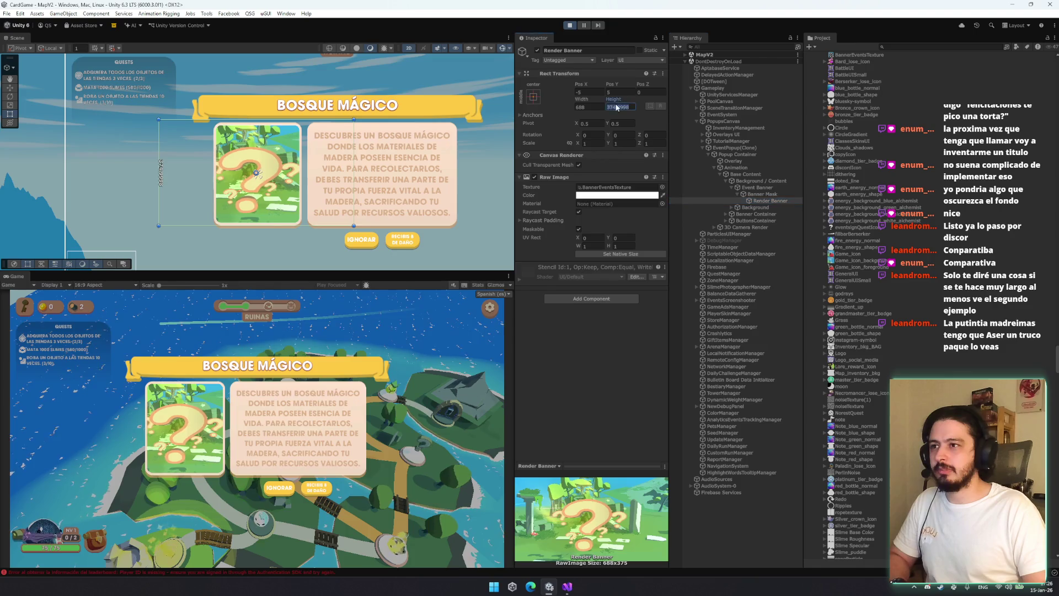
text(553)
Scale and move the Render Banner to about 577×464 at Pos X 13, Pos Y 31
drag(354, 94, 336, 108)
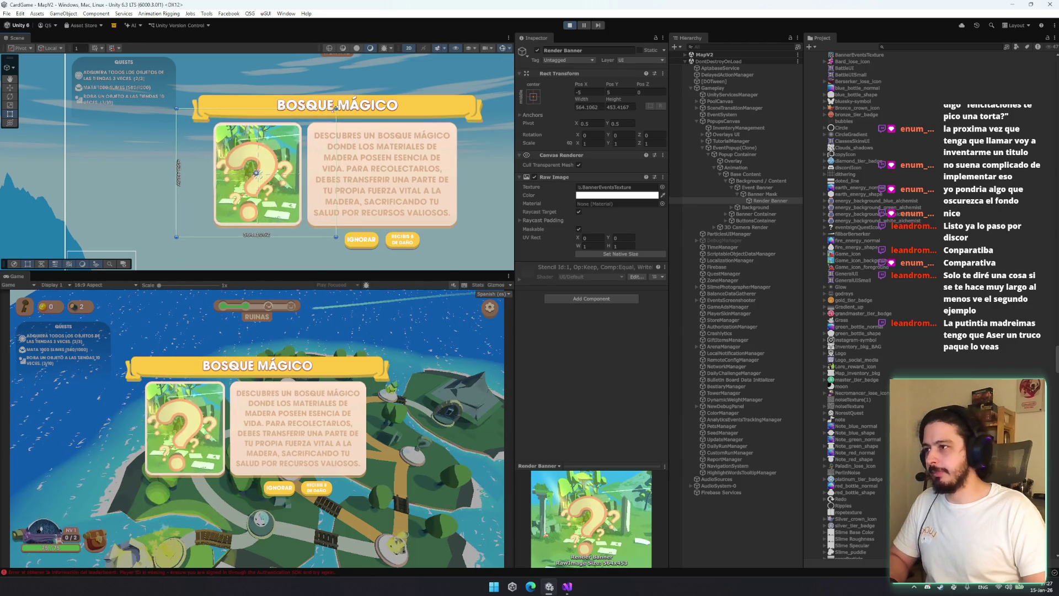
drag(258, 153, 258, 133)
drag(290, 167, 295, 167)
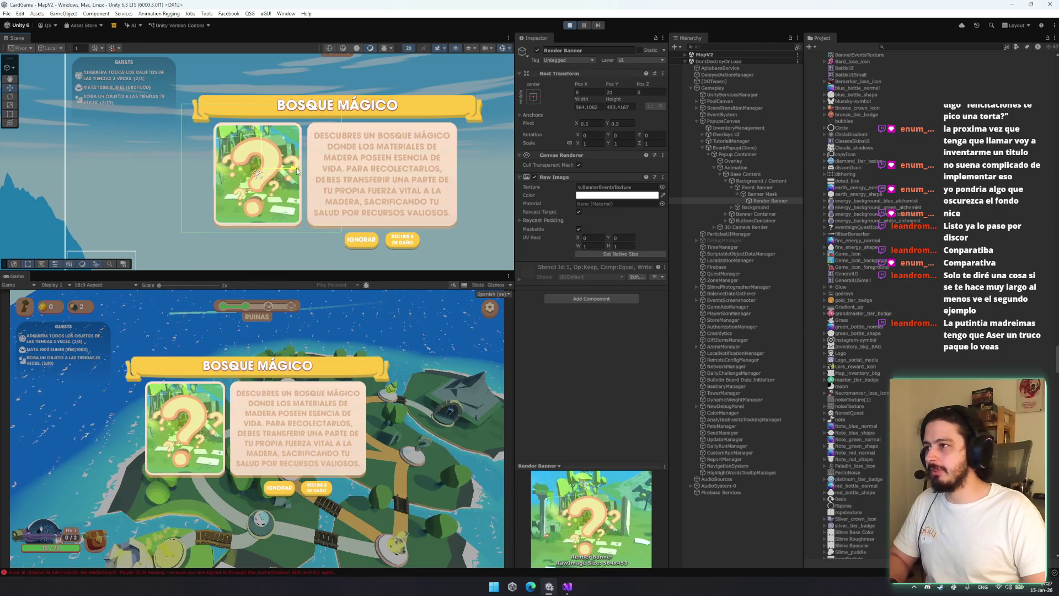
drag(180, 235, 177, 237)
drag(263, 141, 269, 137)
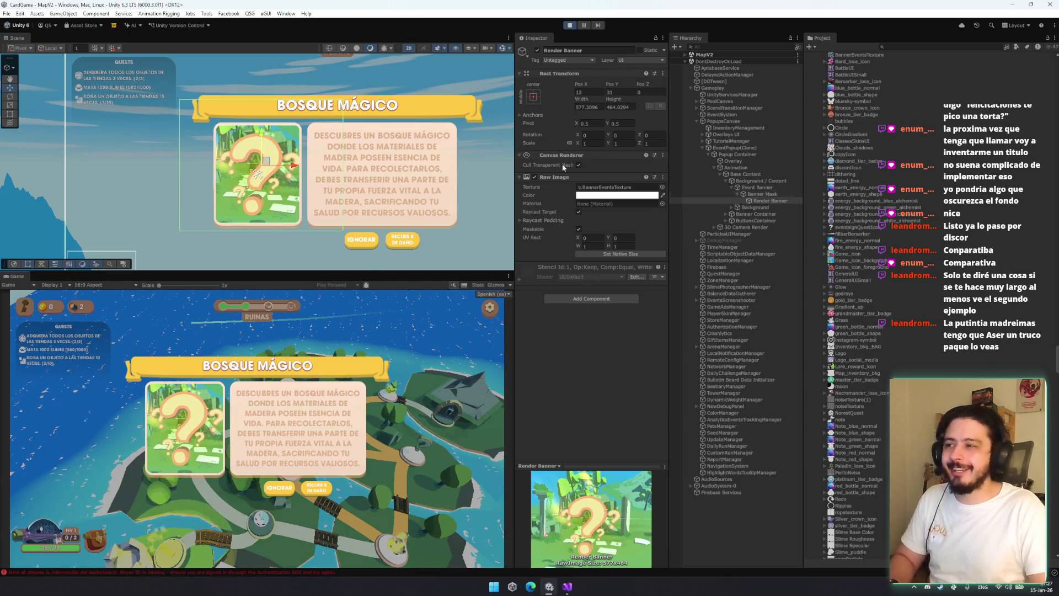
Copy the Rect Transform component and move the Render Banner down to Pos Y 22
right_click(576, 73)
mouse_move(634, 149)
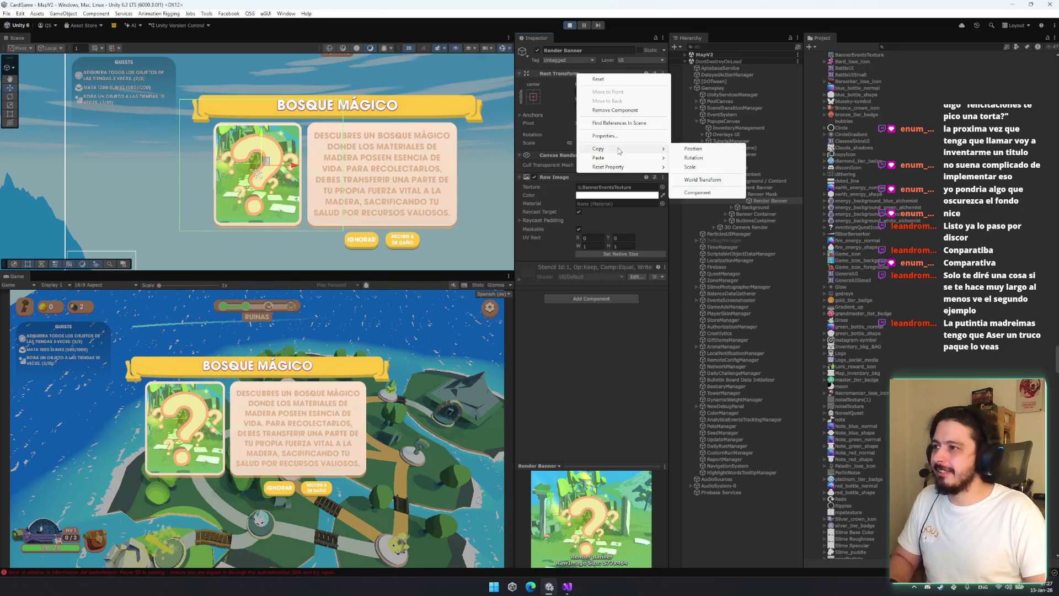
click(688, 193)
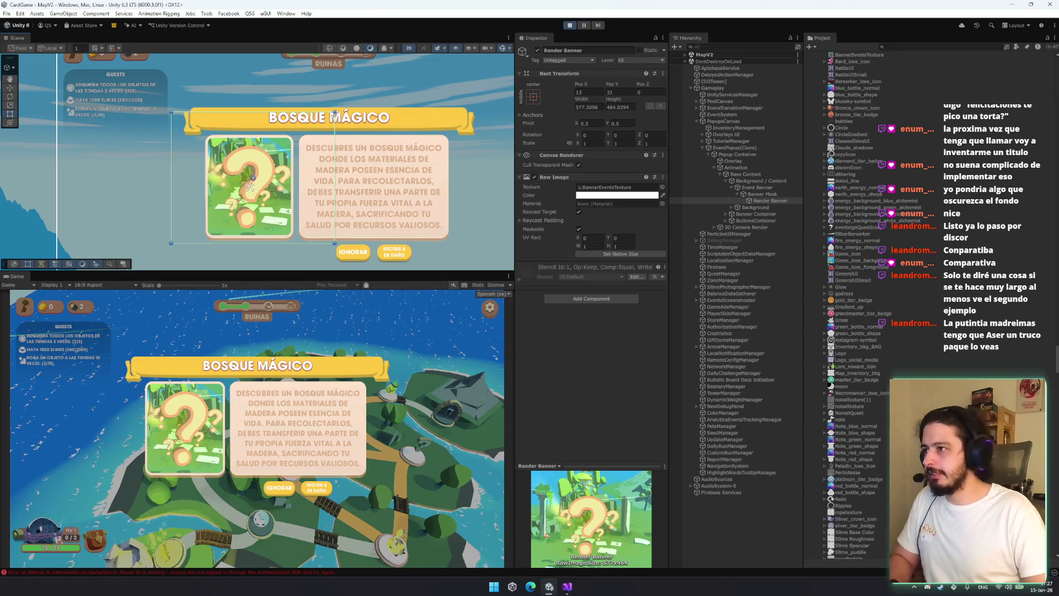
key(w)
drag(253, 147, 255, 149)
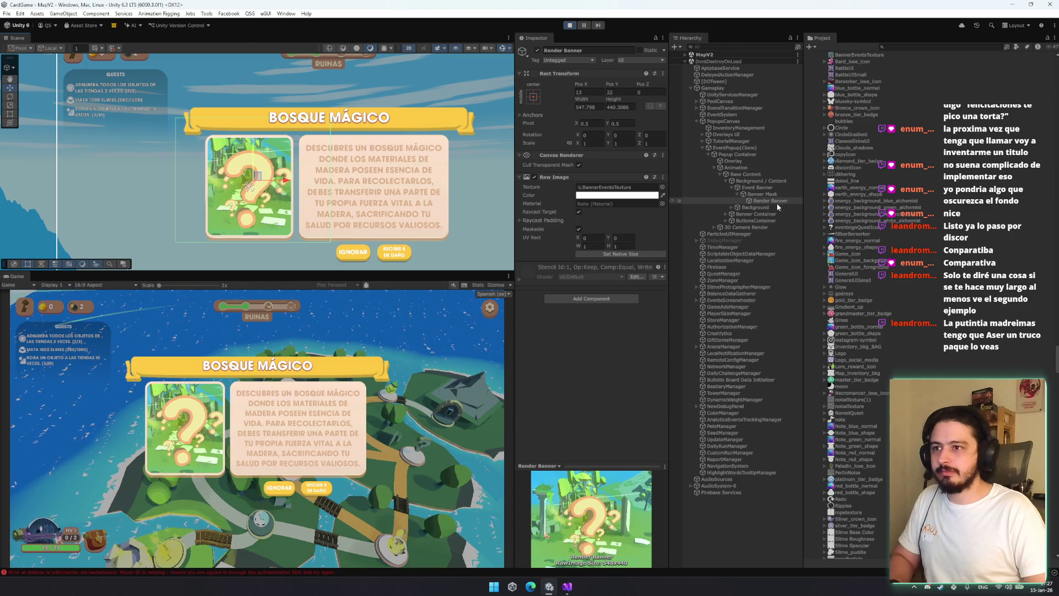
Copy the Rect Transform component again and capture a screenshot of the Game view
right_click(585, 78)
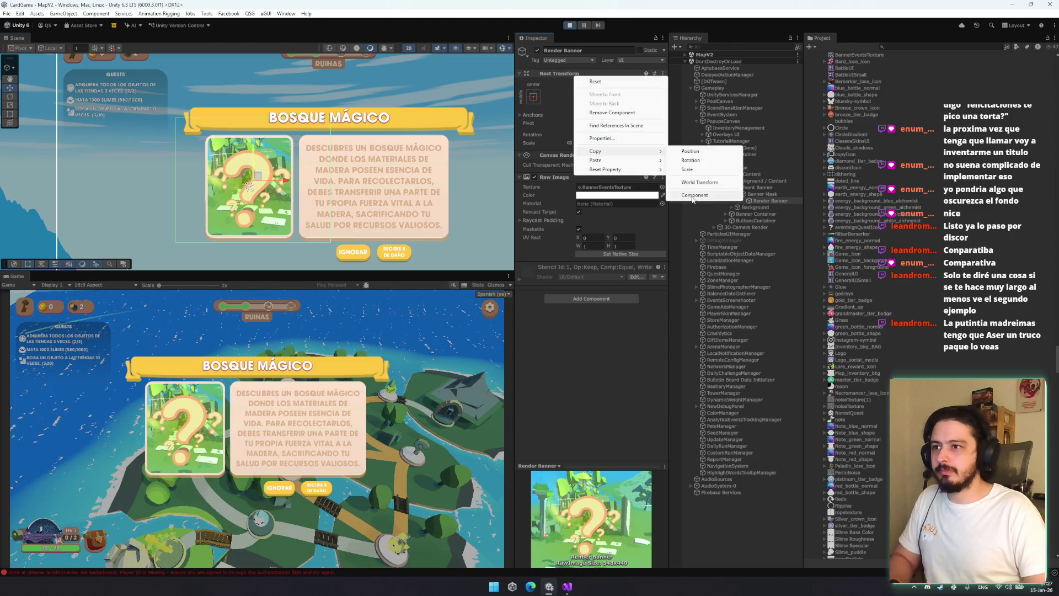
click(717, 194)
key(ctrl+Print)
drag(10, 289, 505, 565)
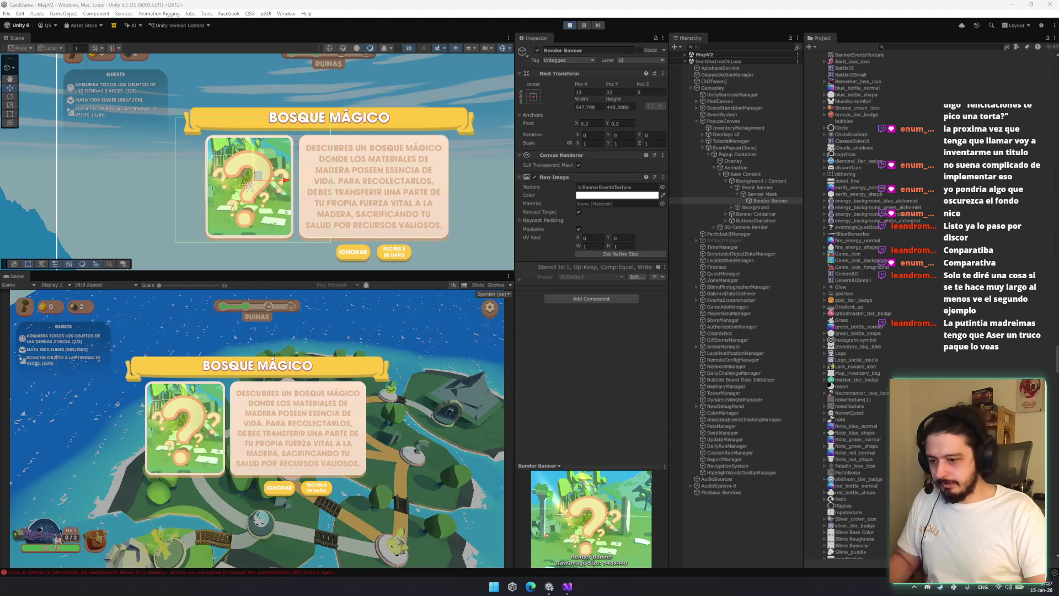
click(531, 586)
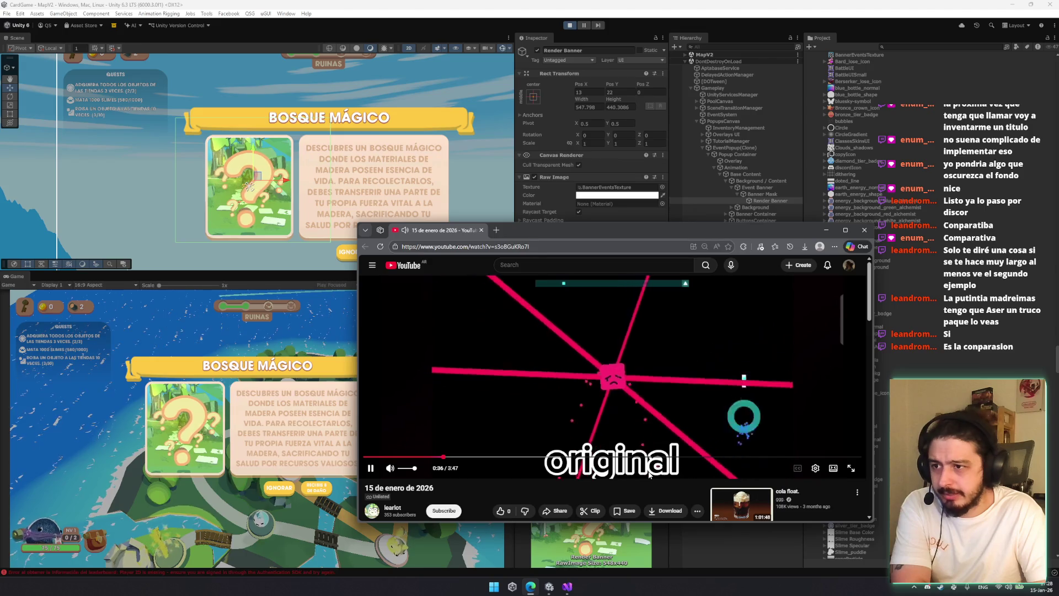
Return to the original video, jump to 1:00, pause and resume, then skip to about 2:17
click(799, 499)
key(alt+Left)
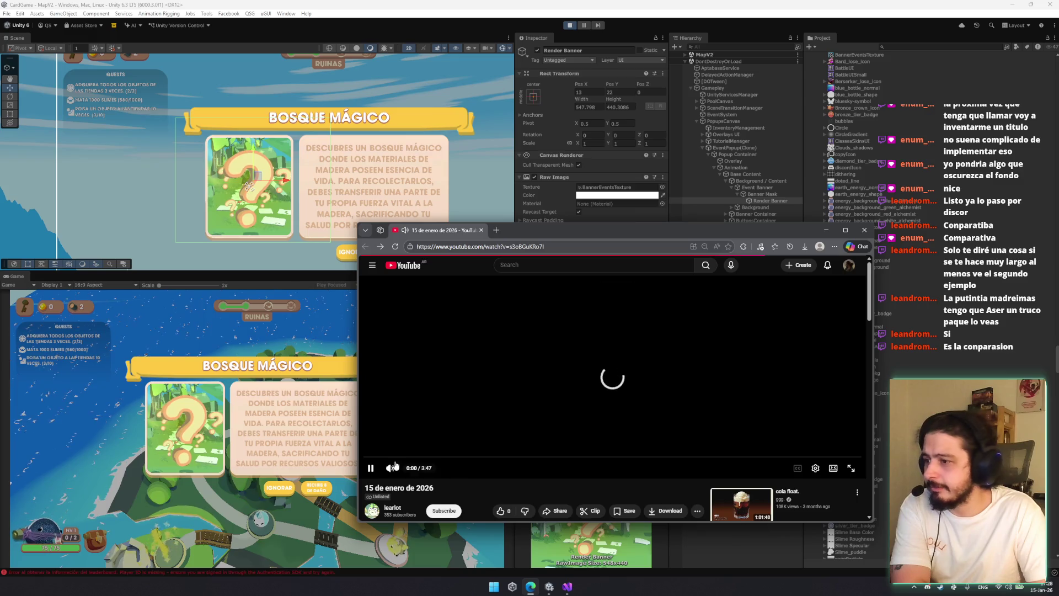
click(496, 457)
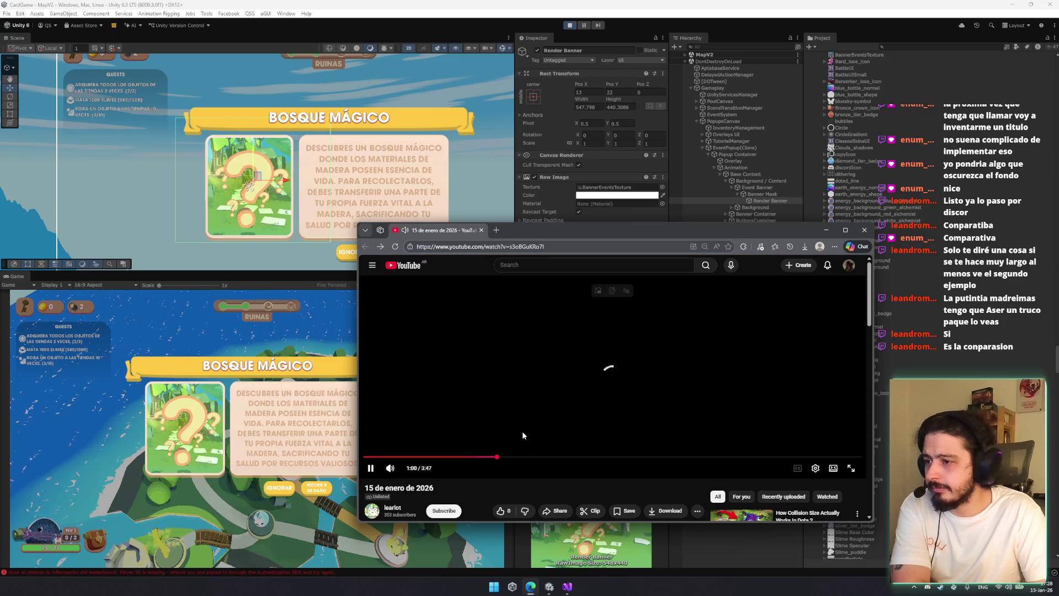
click(522, 431)
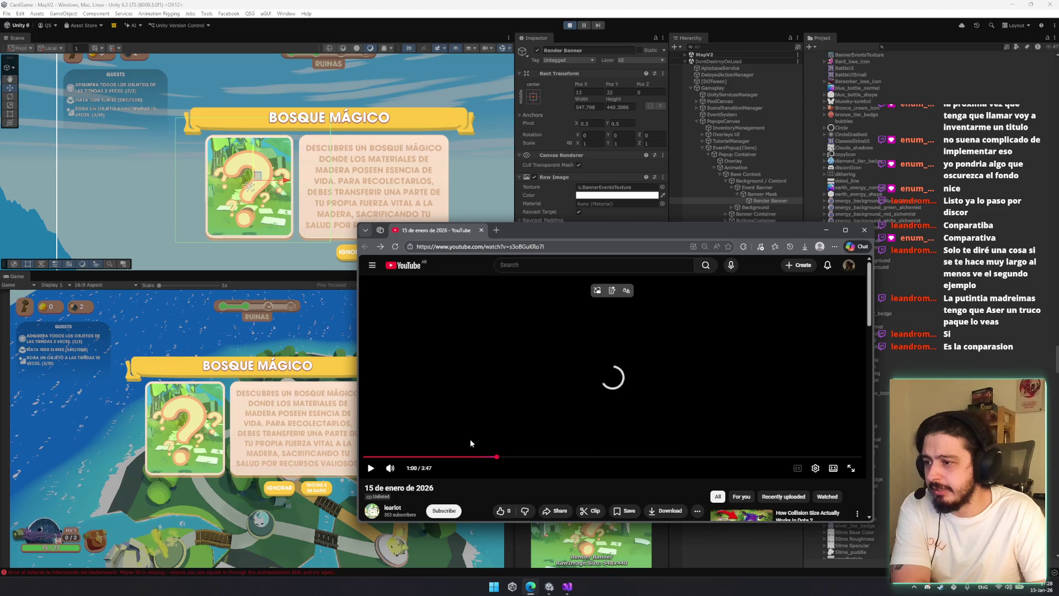
click(522, 431)
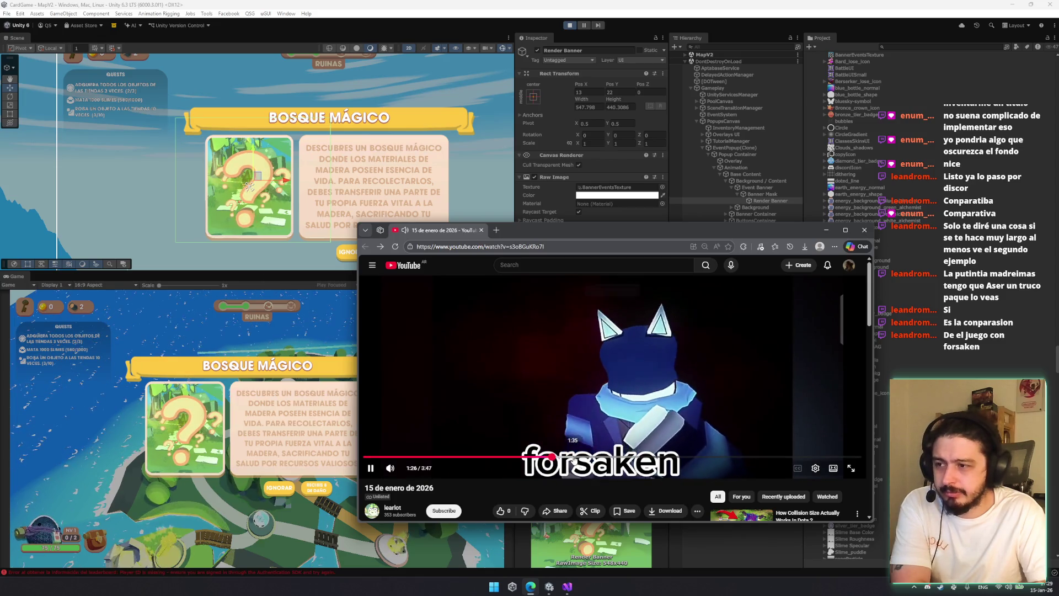
click(574, 457)
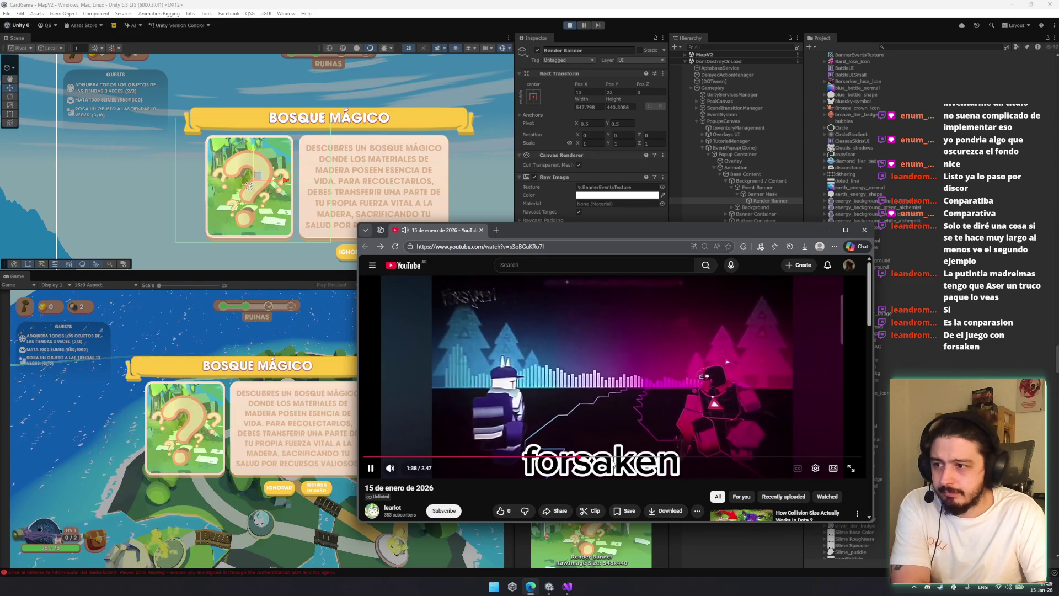
click(596, 457)
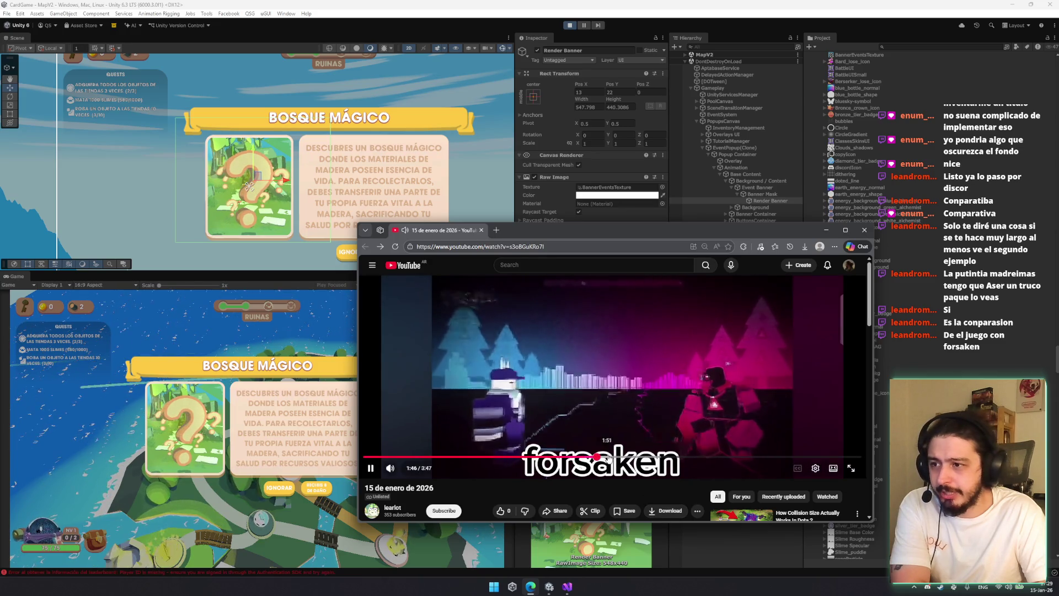
click(643, 457)
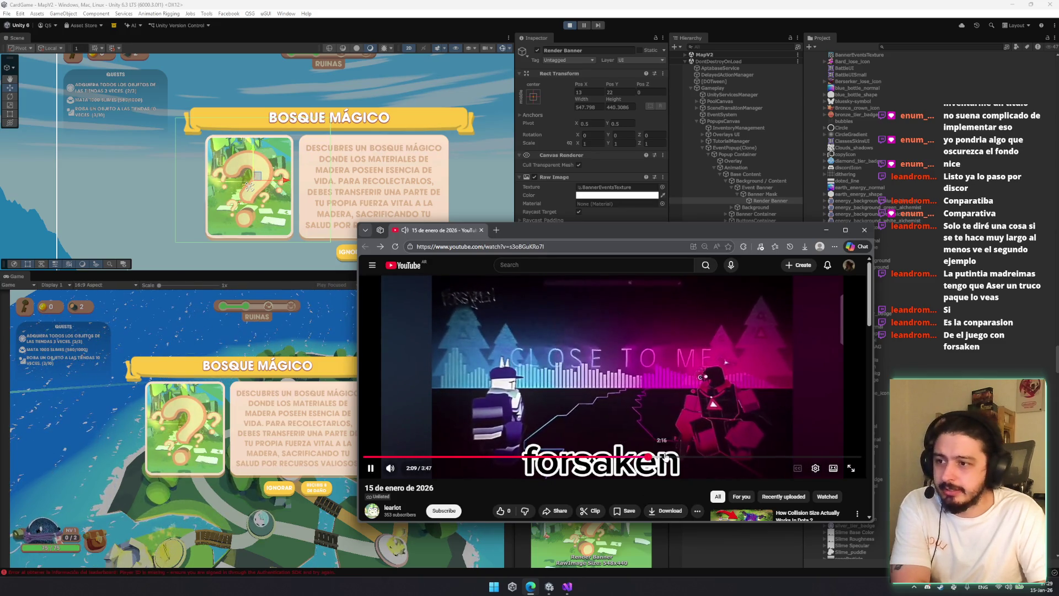
click(666, 457)
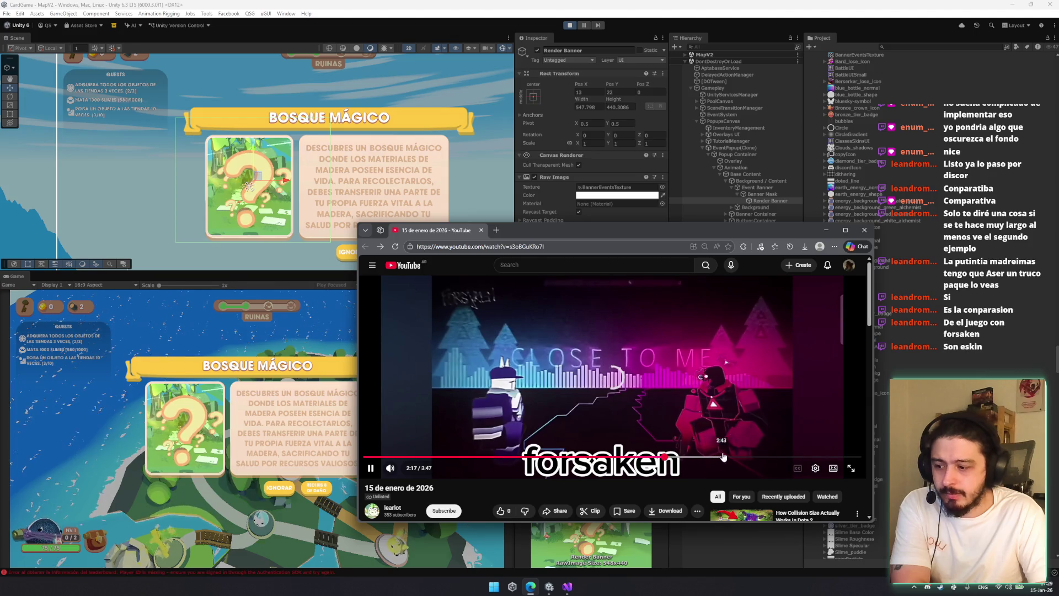
Pause and seek the video near its end, then close the browser window
click(682, 403)
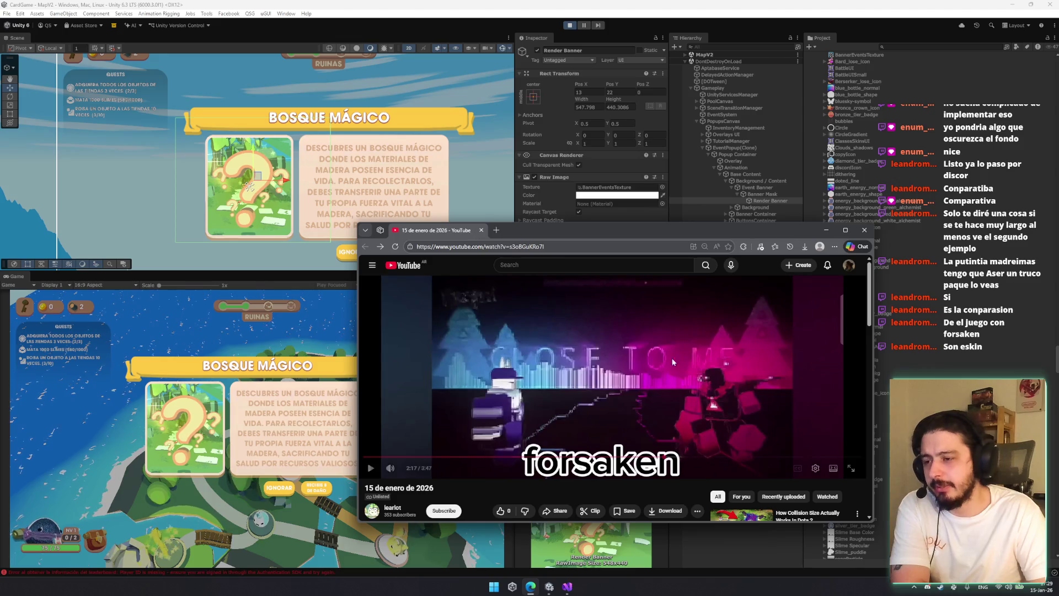
click(767, 416)
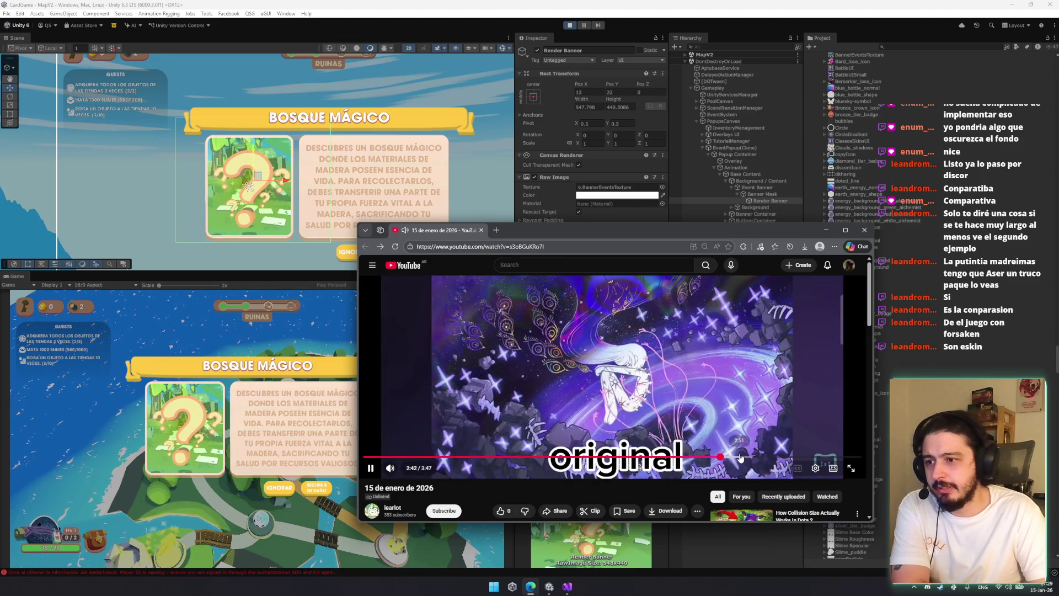
click(750, 457)
drag(770, 458, 805, 458)
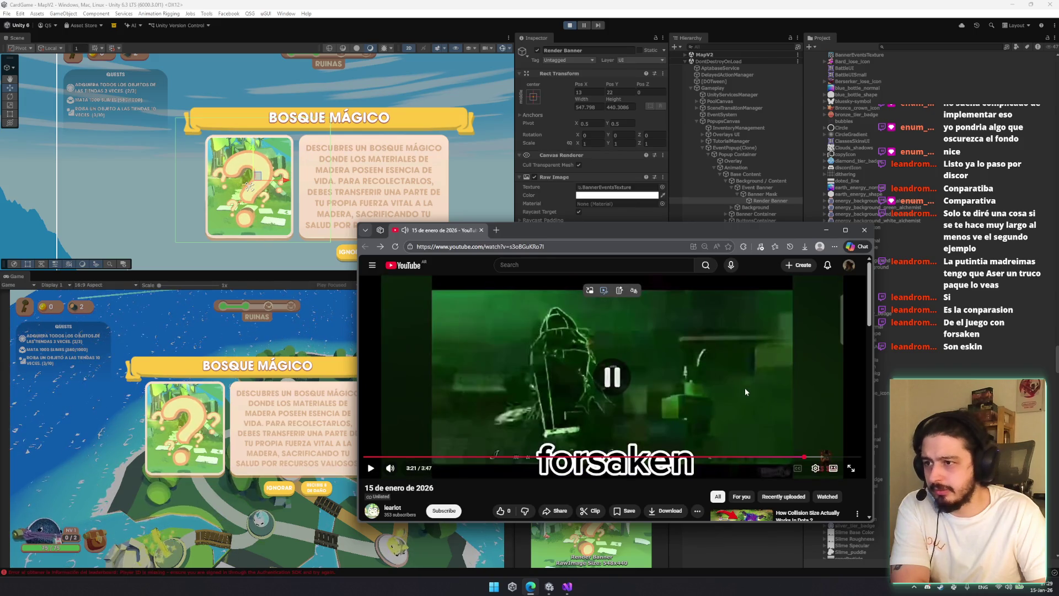
click(784, 435)
click(796, 450)
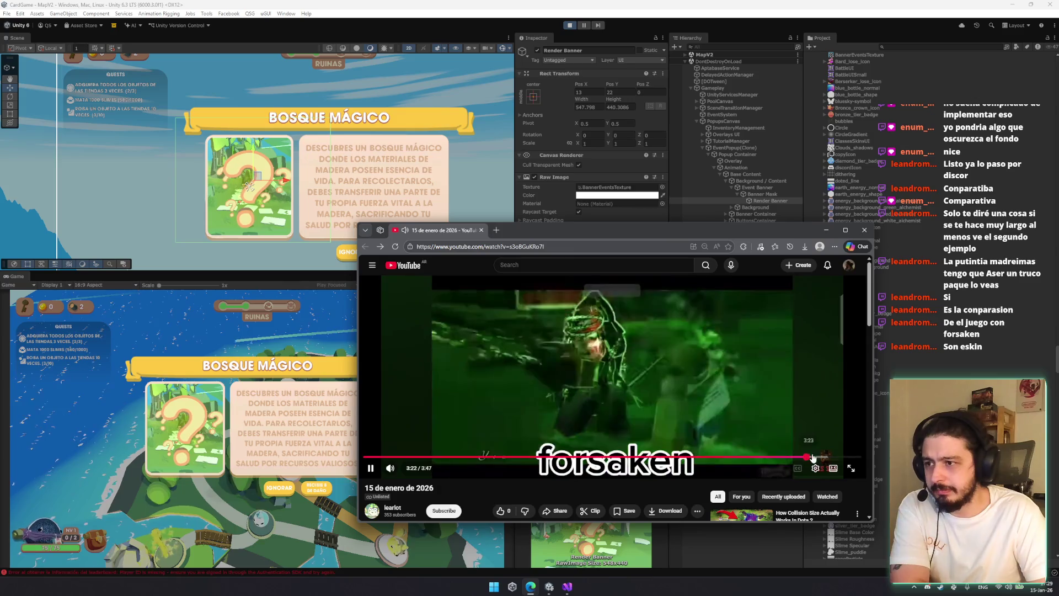
click(791, 458)
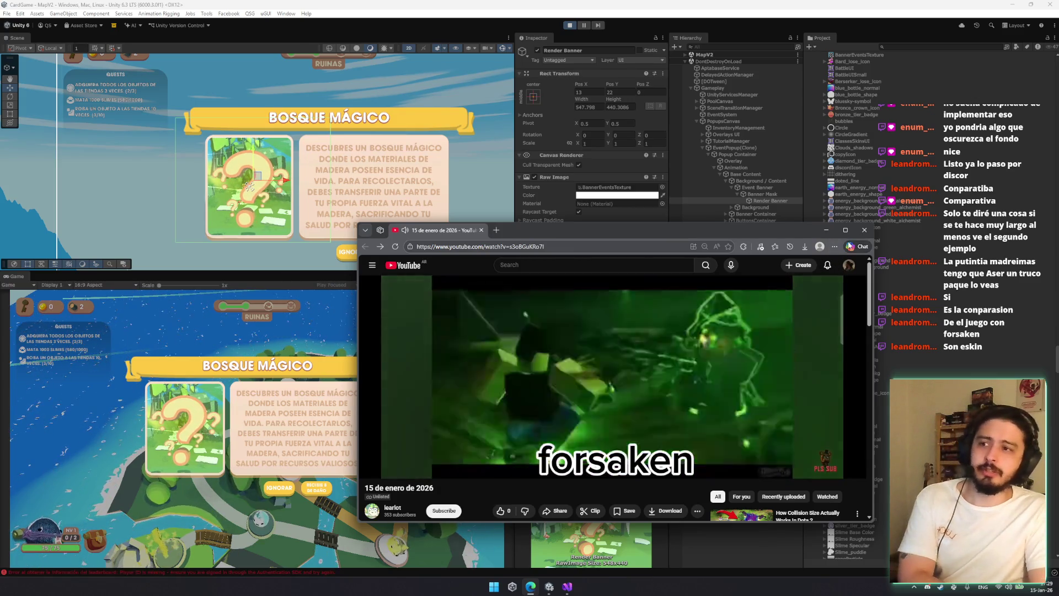
click(864, 230)
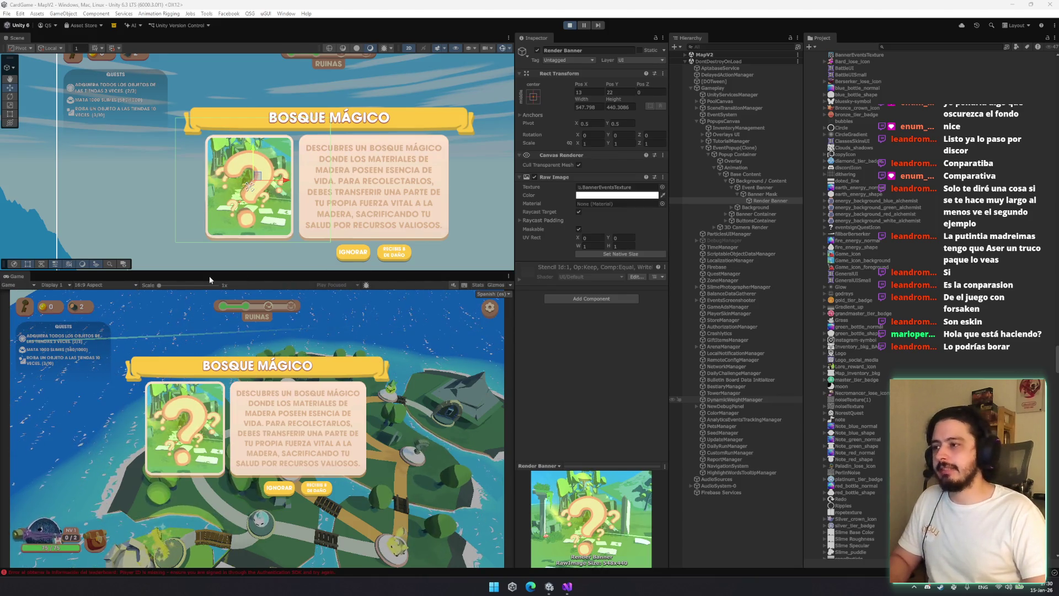
Drag the Scene/Game splitter up and the Inspector-side splitter right to enlarge the views
drag(201, 272, 208, 260)
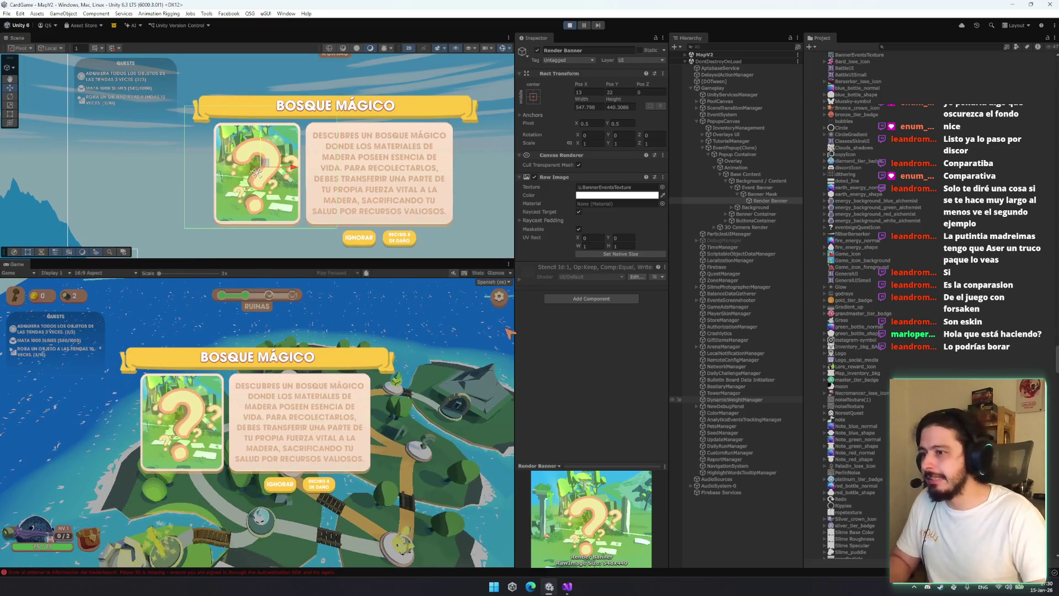
drag(516, 327, 523, 327)
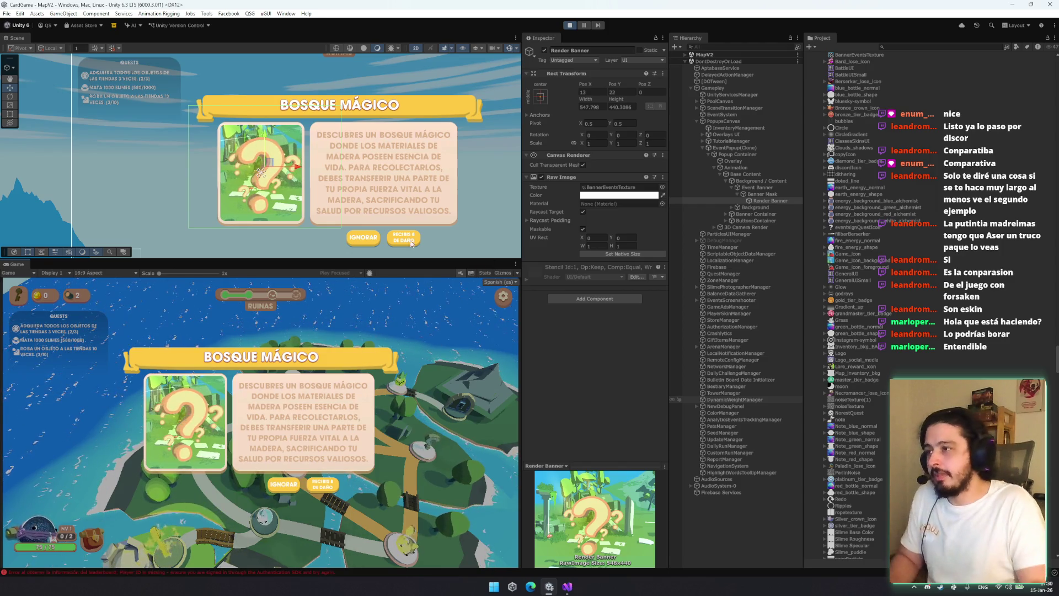
click(760, 180)
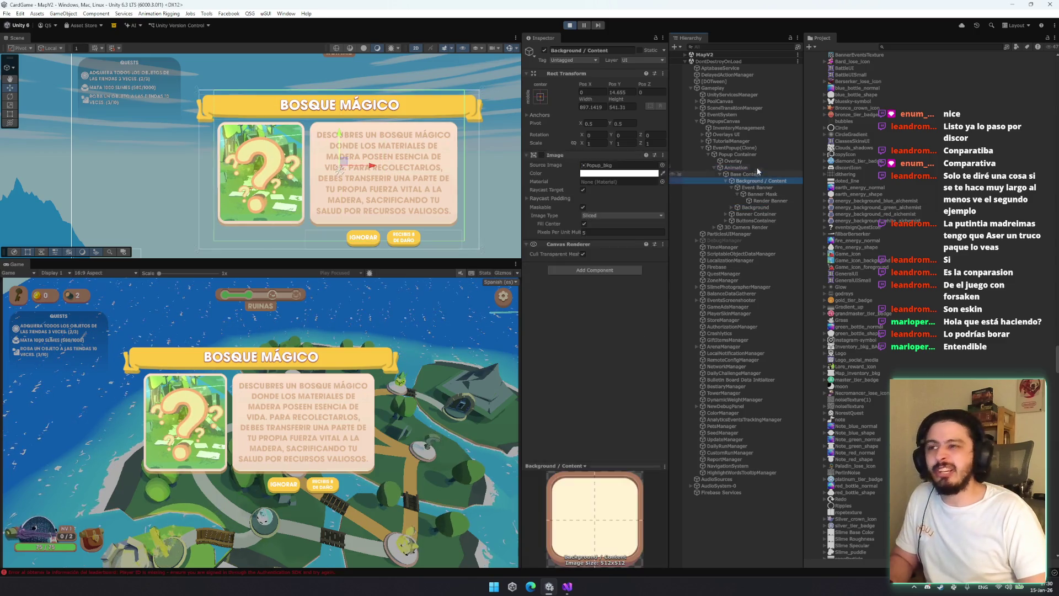
click(756, 168)
key(Down)
key(Down)
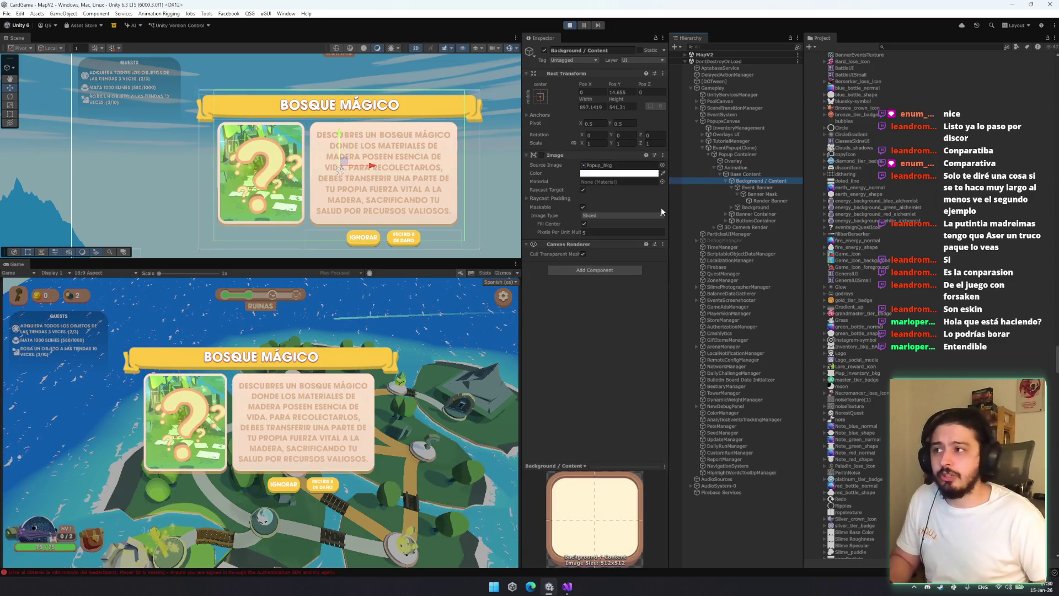
key(Left)
key(Down)
key(Up)
key(Right)
key(Down)
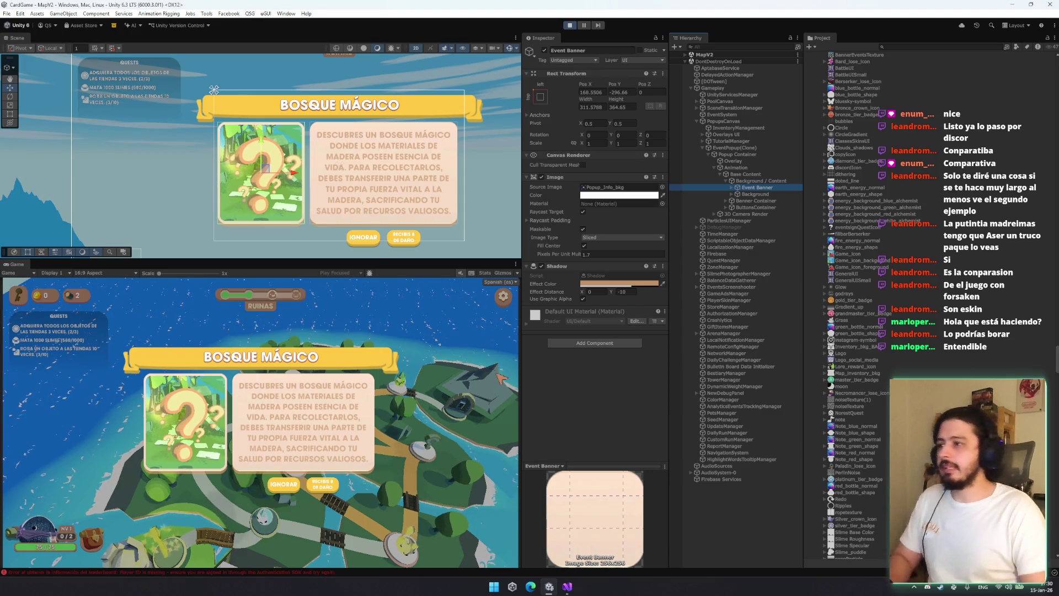
click(765, 196)
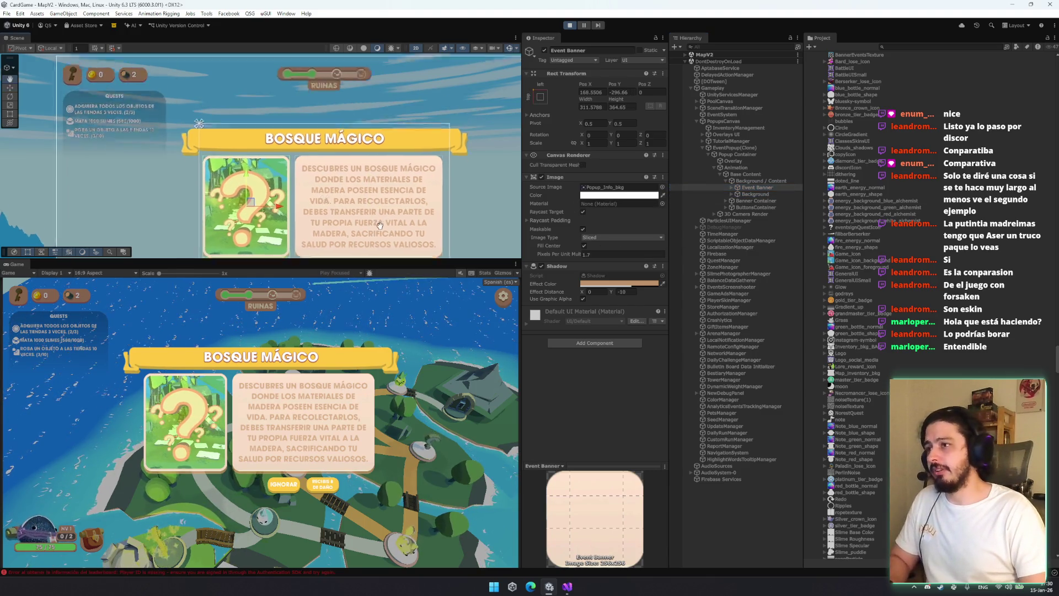
key(f)
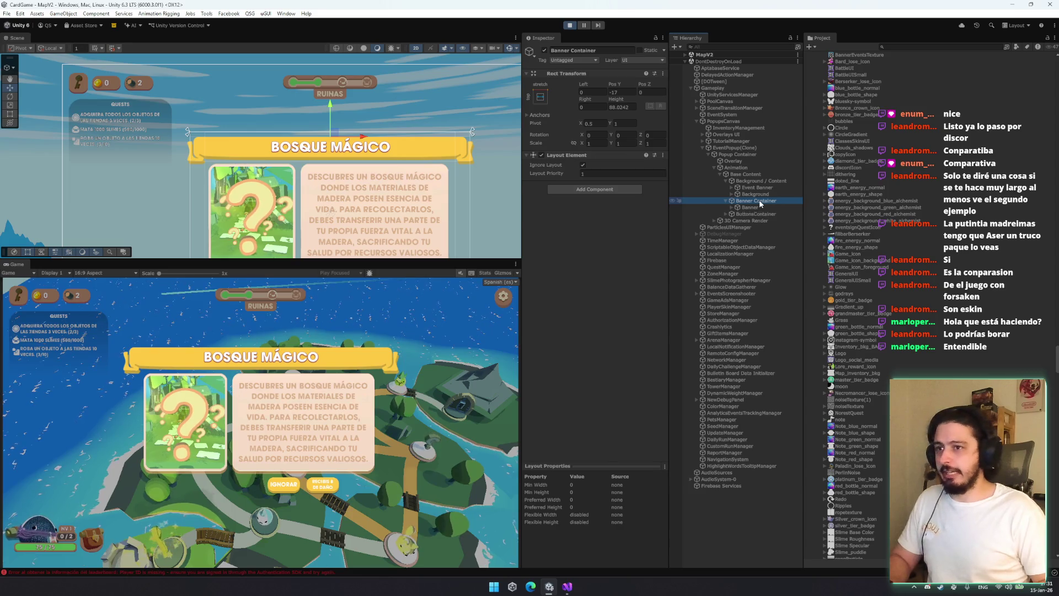
Narrow the Banner to about 530 wide, then move Banner Container up and right
key(Down)
drag(469, 146, 403, 142)
key(w)
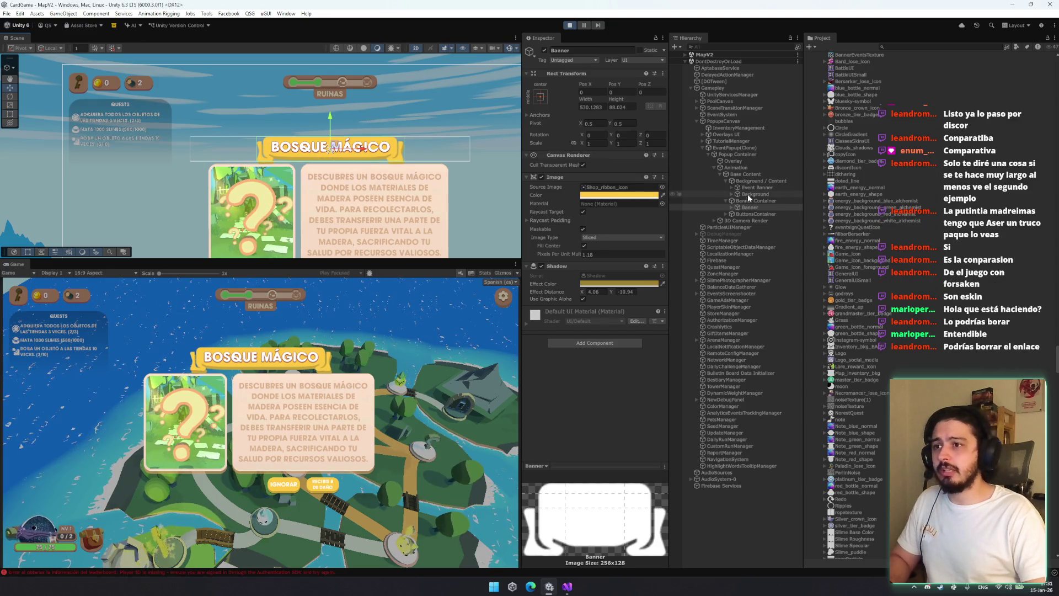
click(750, 200)
drag(331, 112, 332, 106)
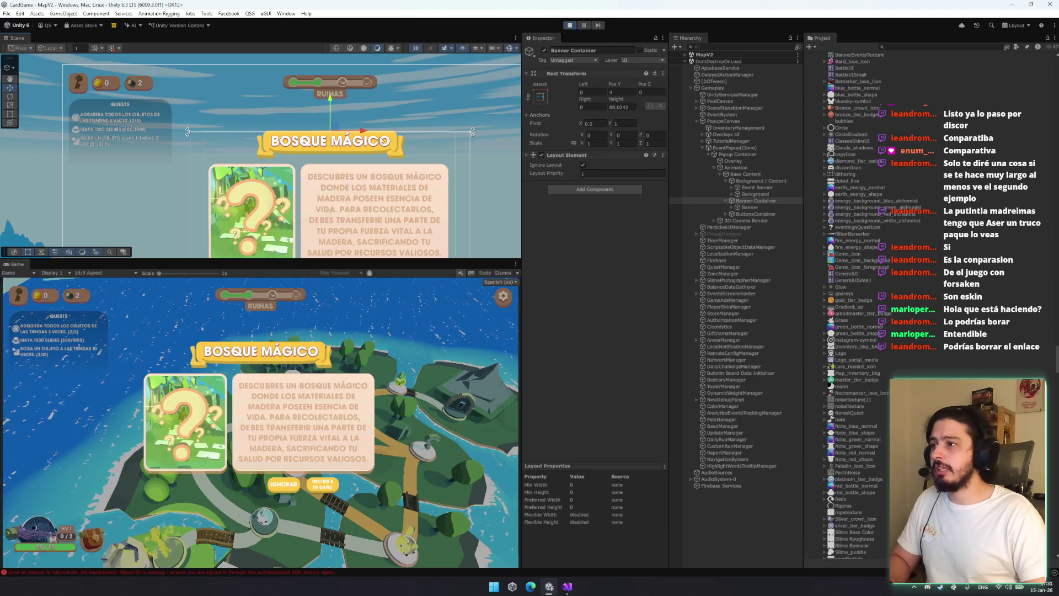
drag(367, 132, 409, 138)
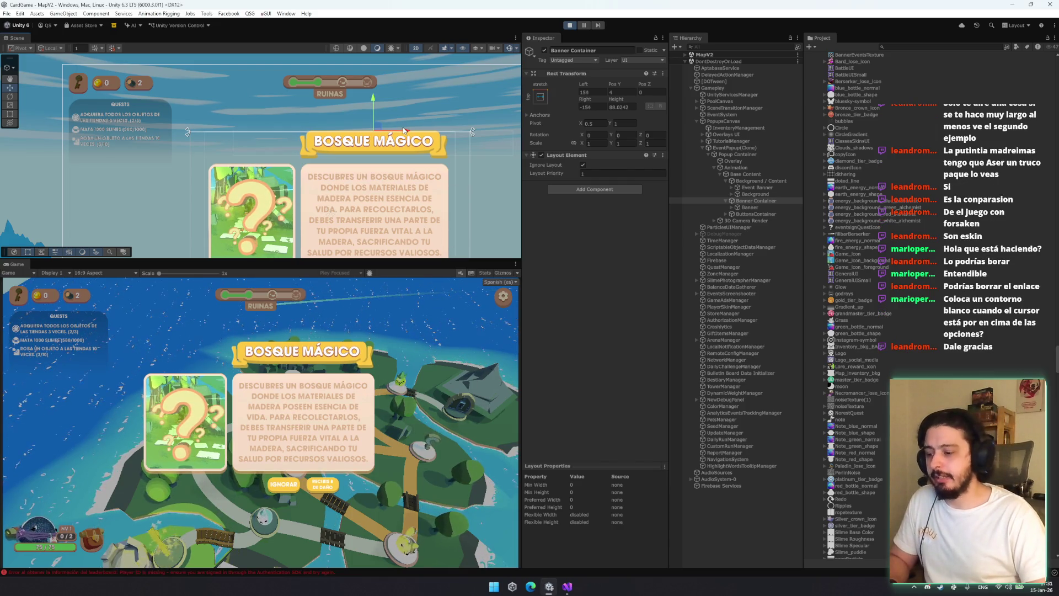
Lower Banner Container slightly (Pos Y -14) and nudge it right to Left 161
drag(373, 101, 374, 108)
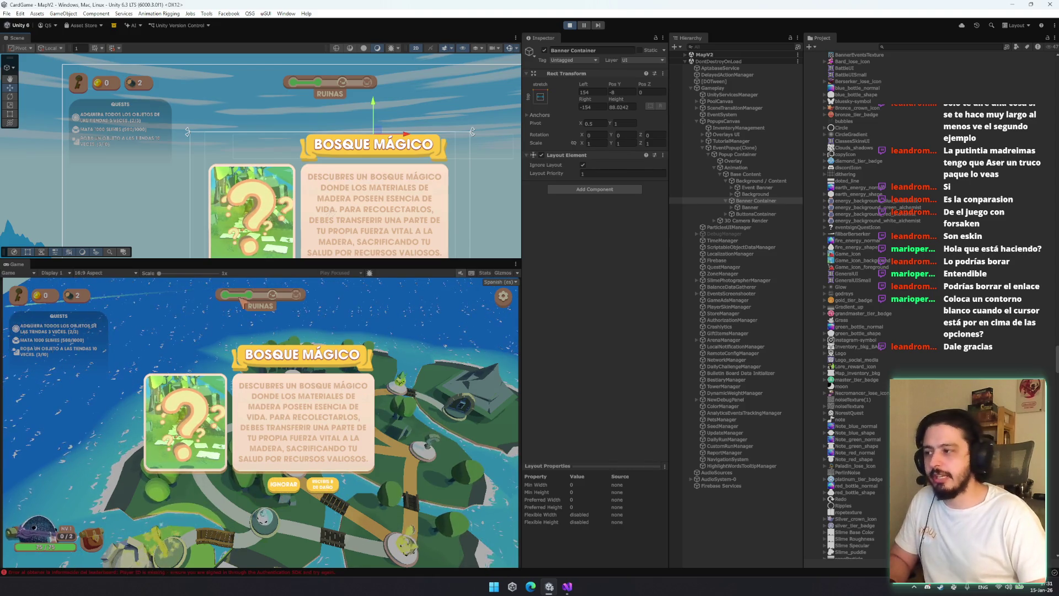
drag(409, 138, 413, 138)
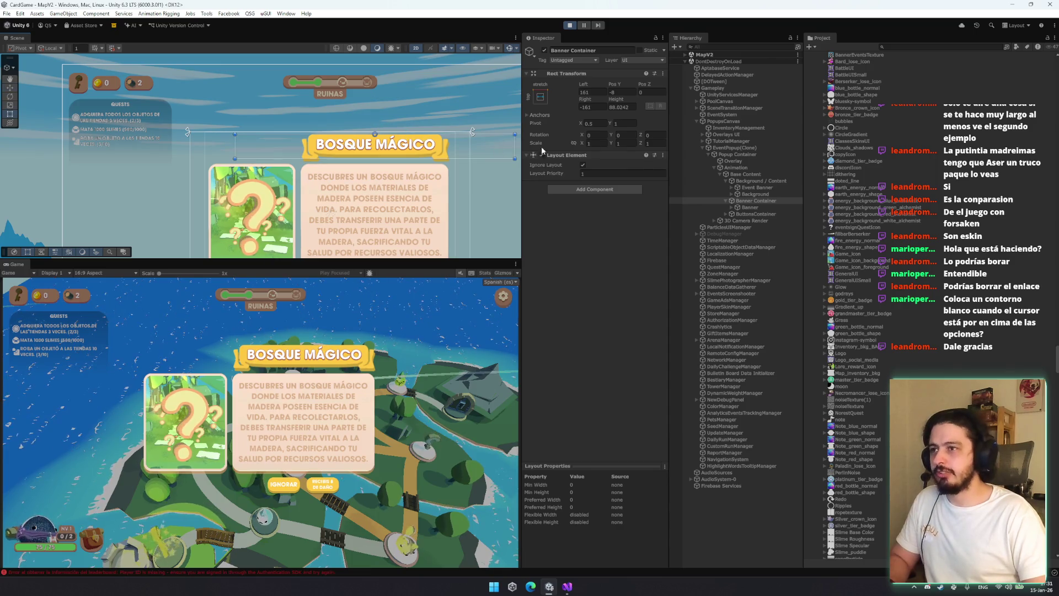
key(t)
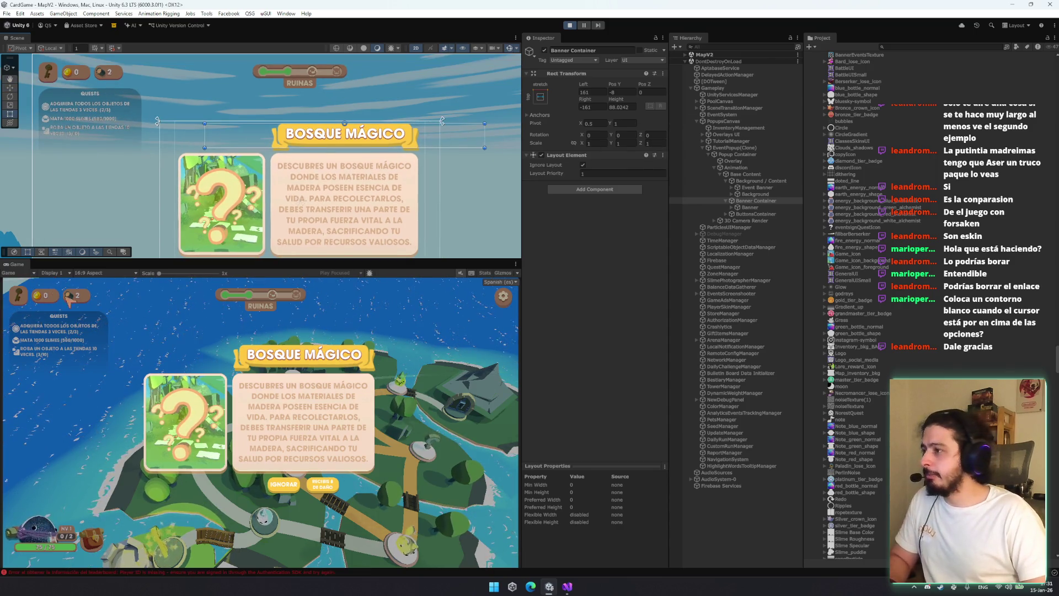
Take two screen captures of the Game view area
key(super+shift+s)
mouse_move(2, 277)
mouse_down()
mouse_move(449, 543)
mouse_move(506, 551)
mouse_move(517, 568)
mouse_up()
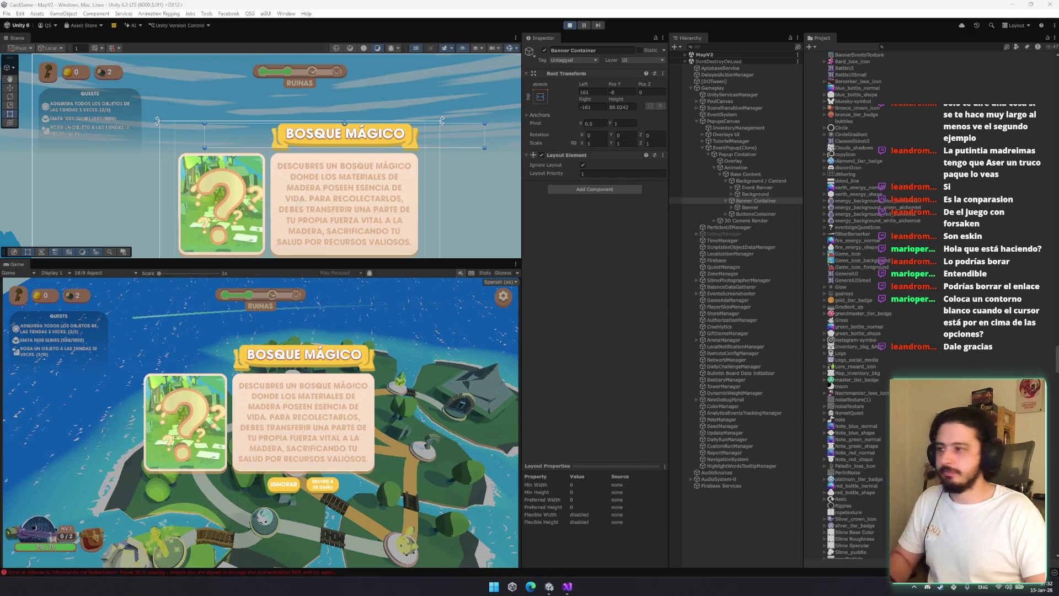
key(super+shift+s)
mouse_move(2, 277)
mouse_down()
mouse_move(500, 567)
mouse_move(521, 569)
mouse_up()
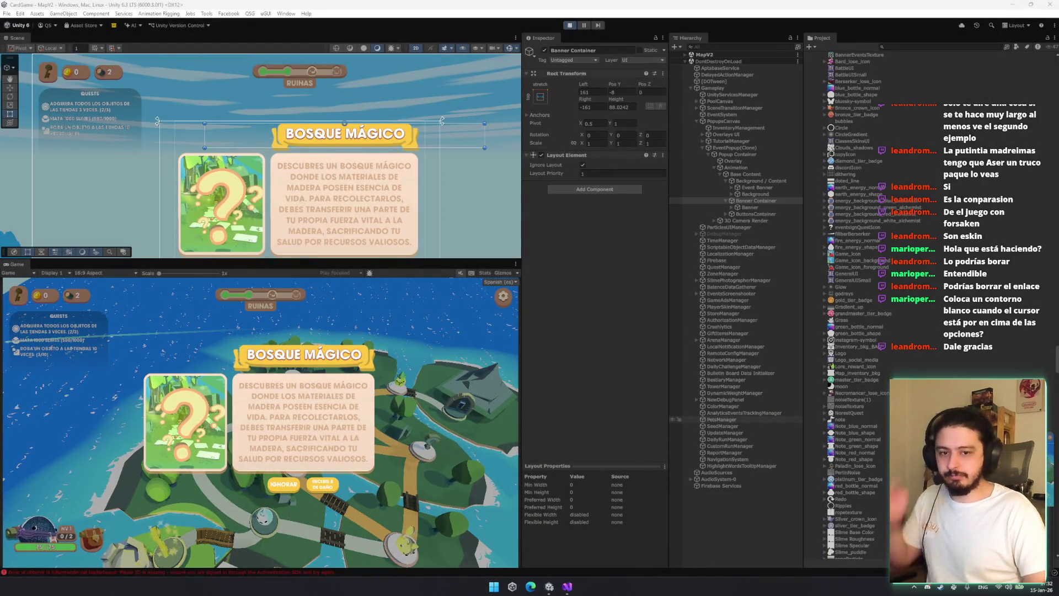
Slide Banner Container back left to centre the ribbon, offsets -7 and 7
click(770, 201)
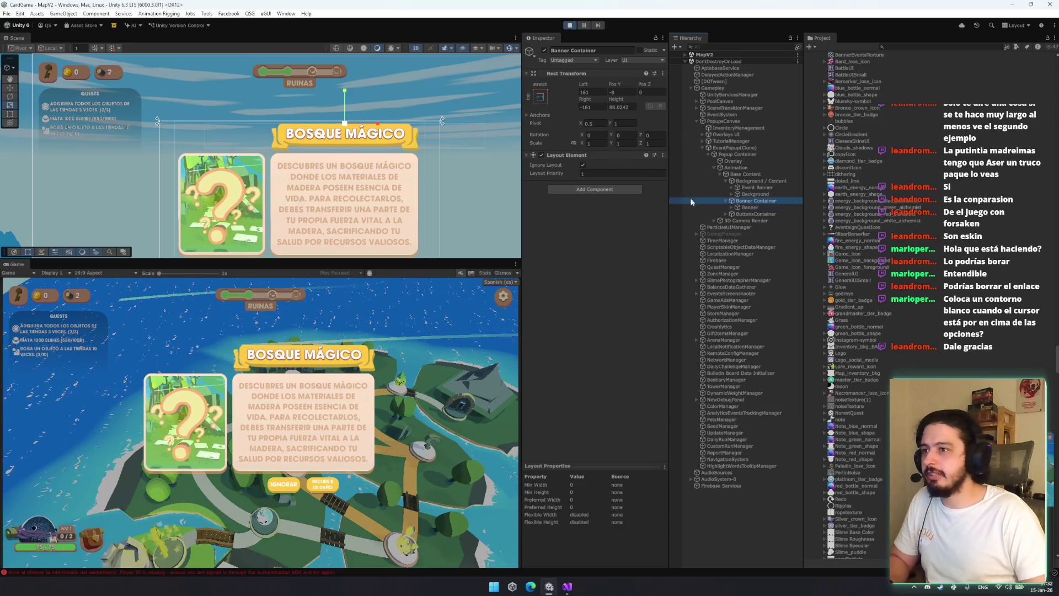
key(w)
drag(385, 126, 339, 130)
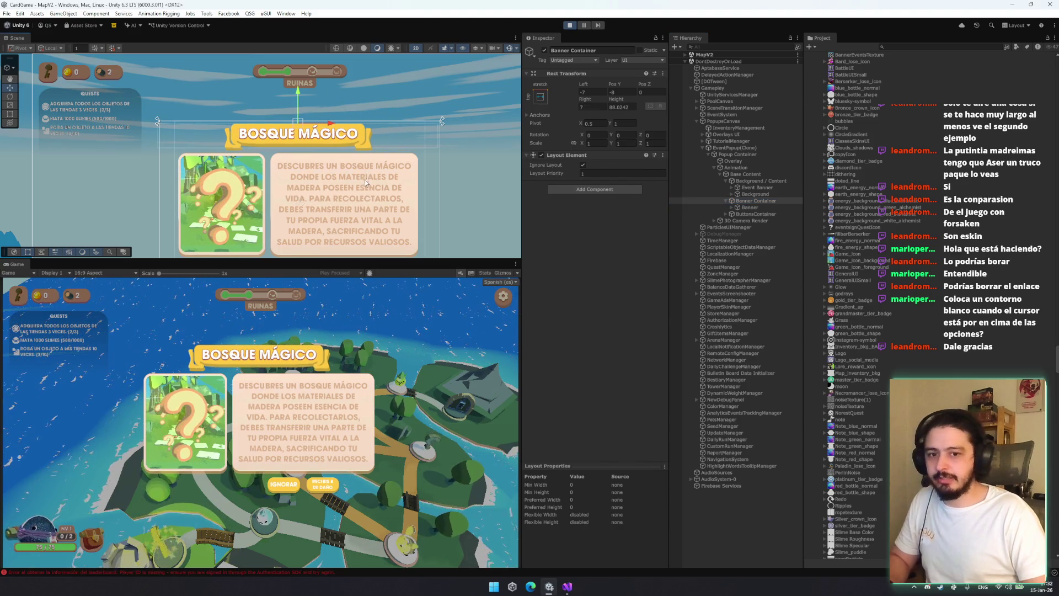
Capture a screenshot of the Game view showing the centred BOSQUE MÁGICO ribbon
key(super+shift+s)
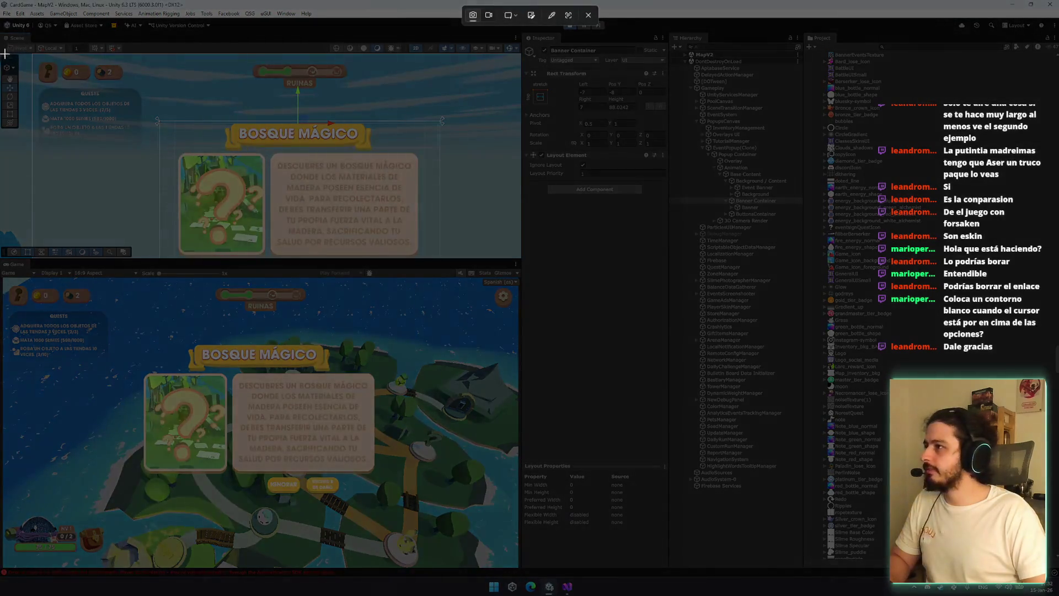
mouse_move(2, 278)
mouse_down()
mouse_move(491, 468)
mouse_move(517, 566)
mouse_up()
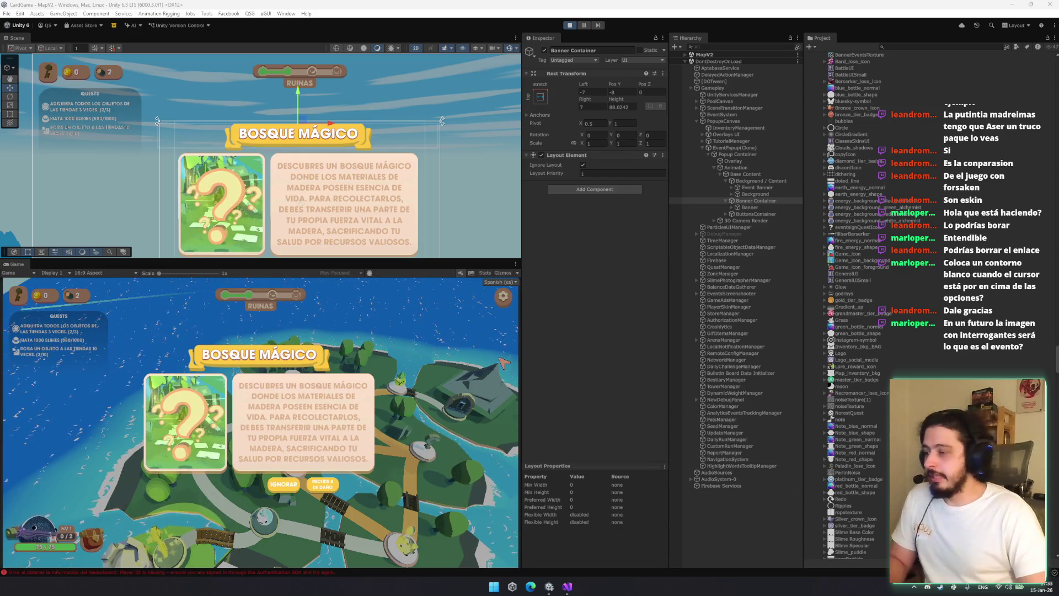
Find Event Banner in the popup hierarchy and deactivate it to hide the question-mark card
click(766, 181)
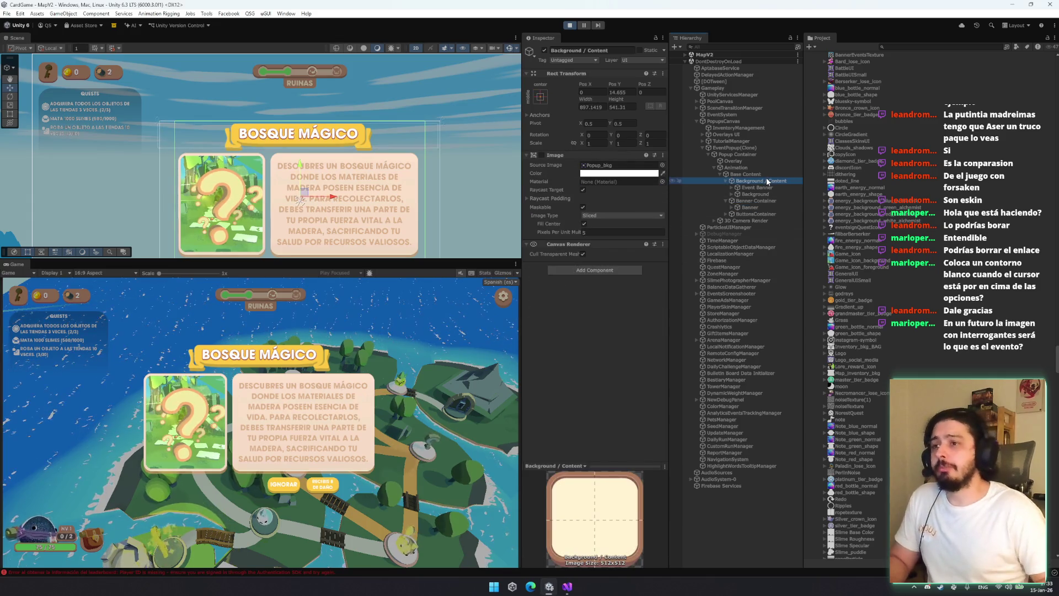
key(Left)
key(Right)
key(Down)
key(Down)
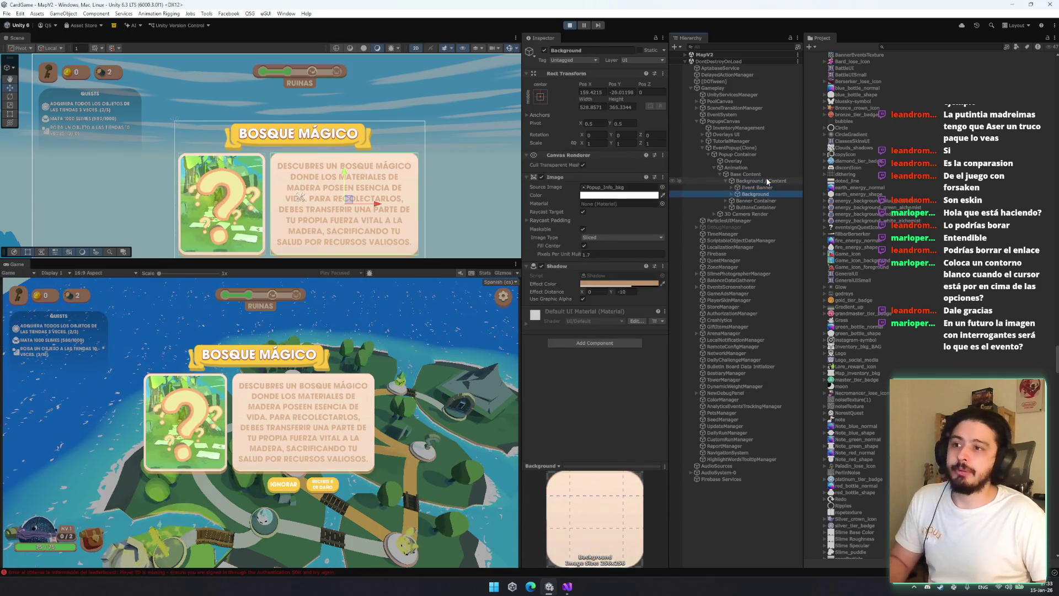
key(Up)
key(Right)
key(Down)
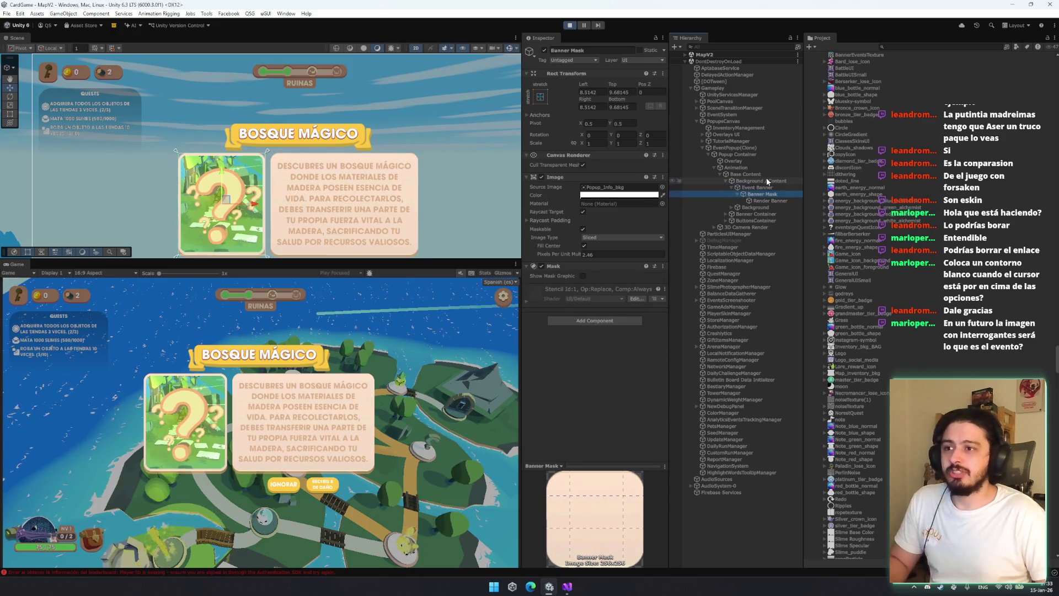
key(Left)
key(Left)
key(Left)
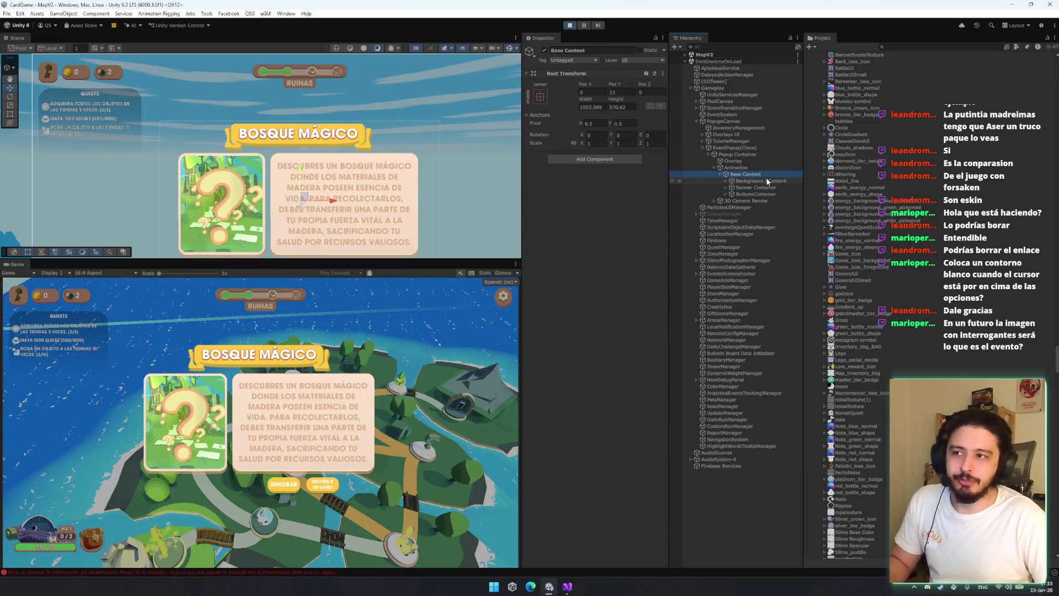
key(Left)
key(Left)
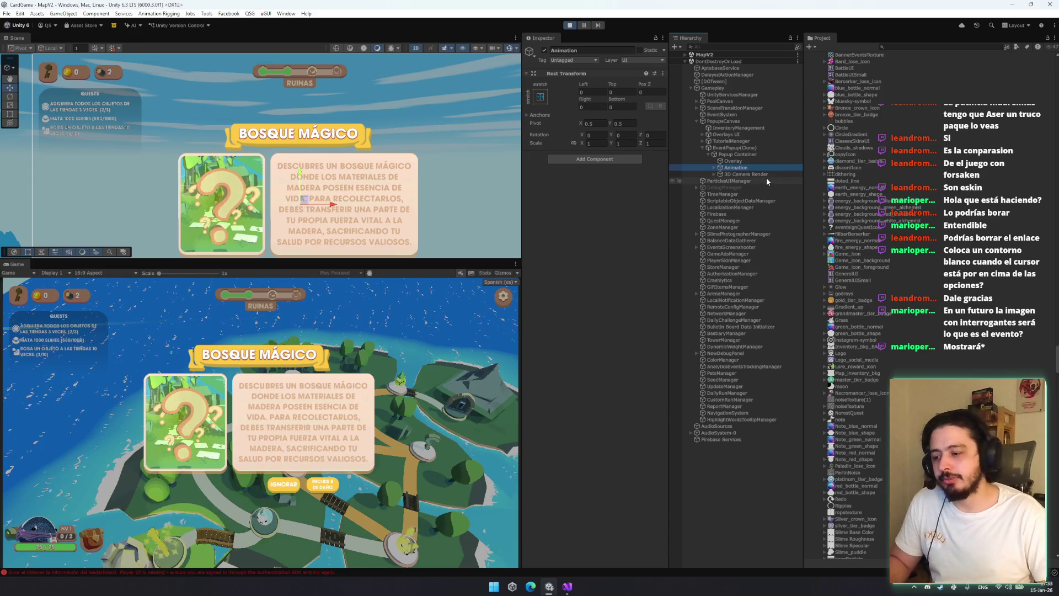
key(Up)
key(Down)
key(Right)
key(Left)
key(Right)
key(Down)
key(Right)
key(Down)
key(Down)
key(Right)
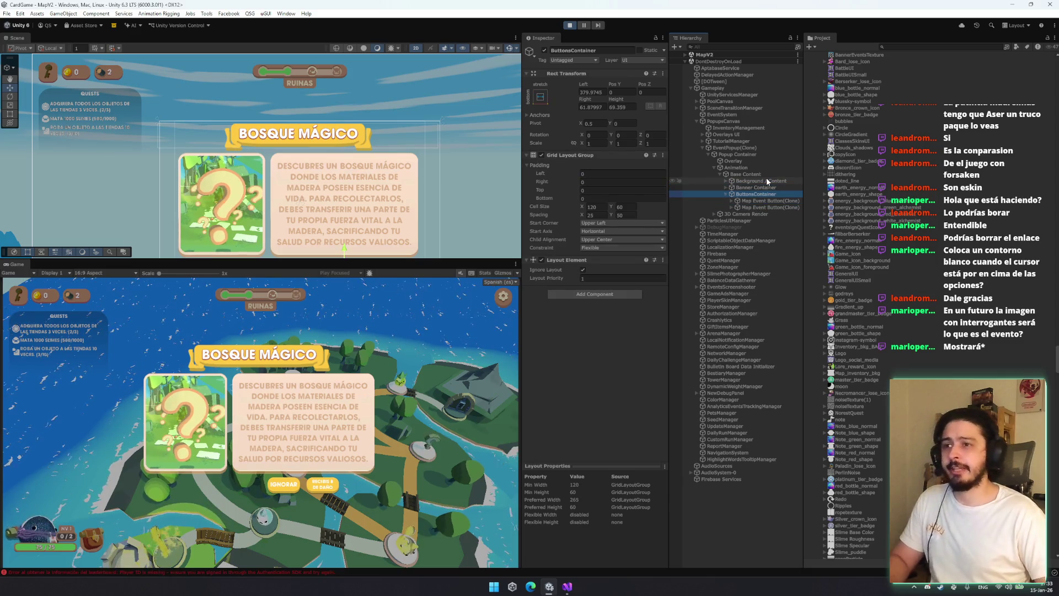
key(Up)
key(Right)
key(Down)
key(Down)
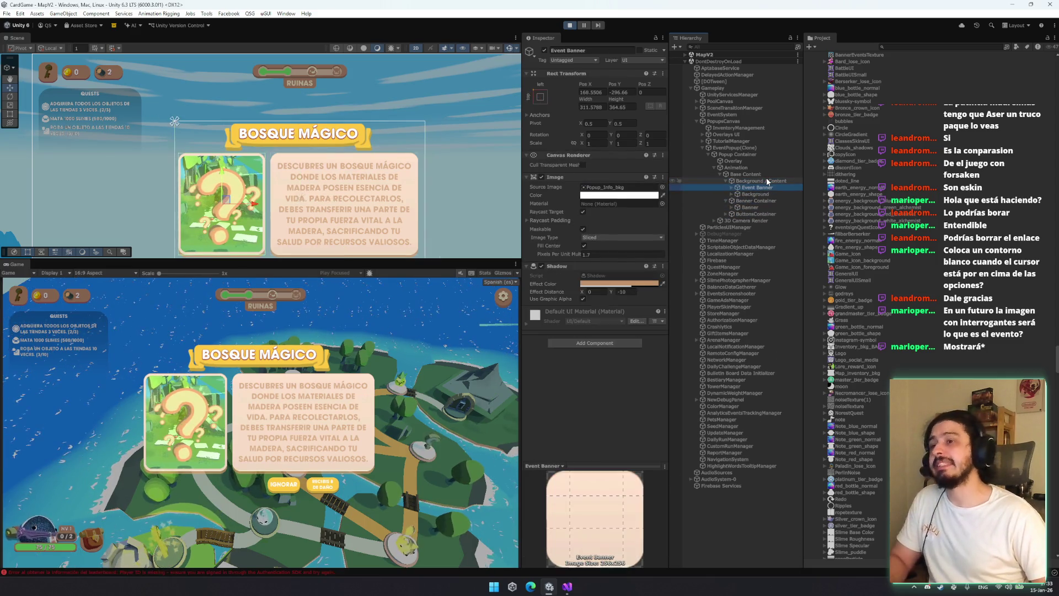
key(Up)
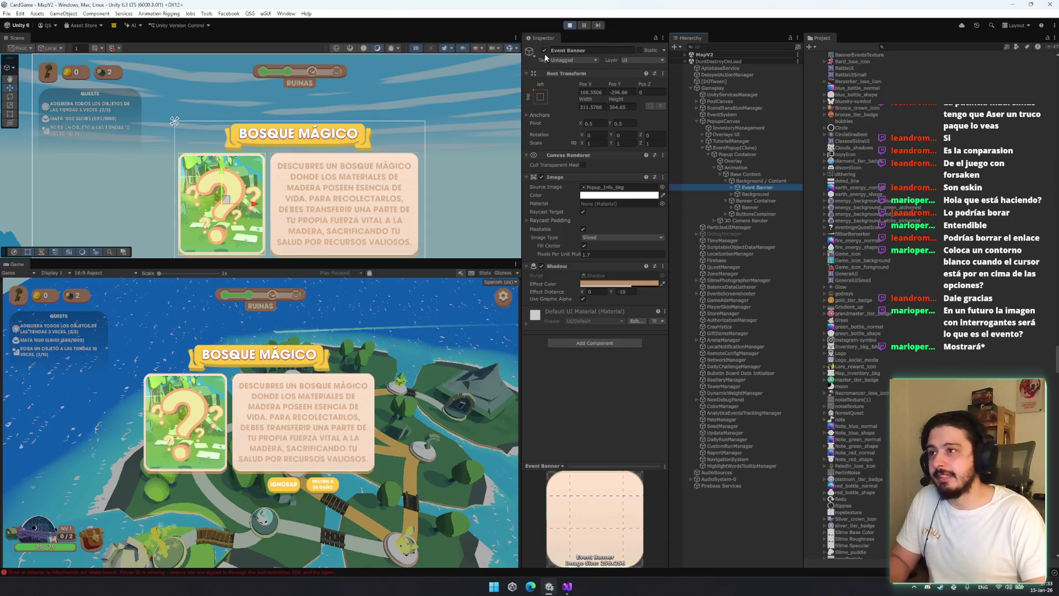
click(544, 50)
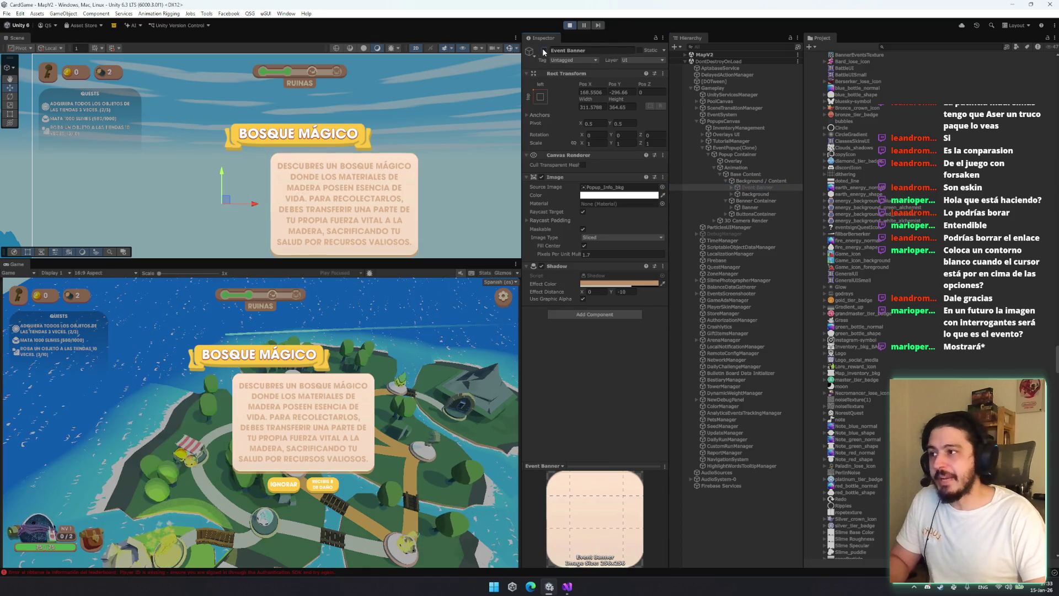
Drag the Background description panel left into the freed space
click(758, 195)
drag(379, 201, 335, 207)
click(762, 213)
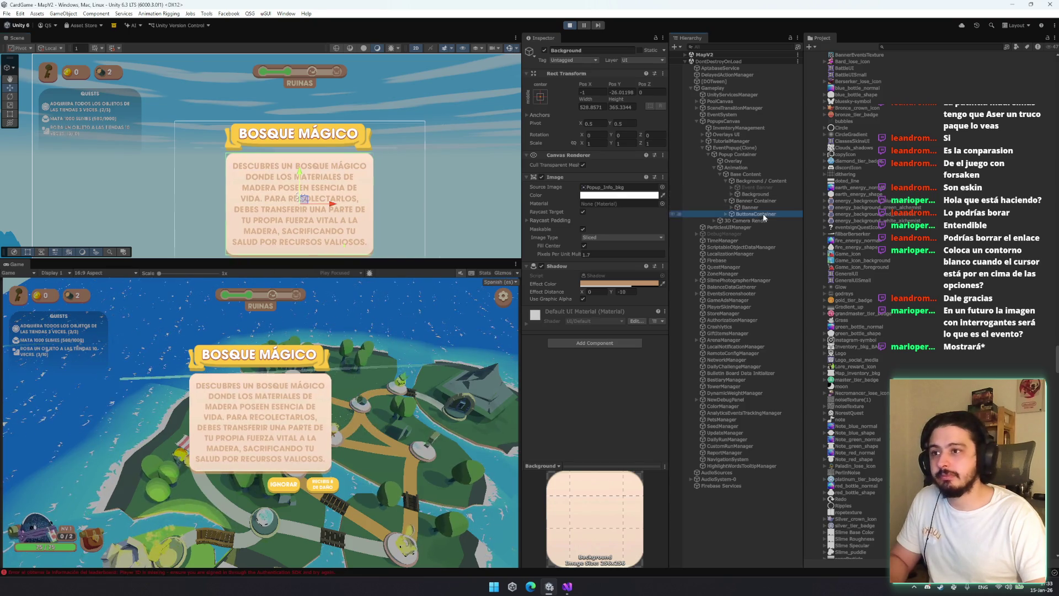
Move ButtonsContainer left to about Left 208 and capture the Game view
key(f)
drag(356, 180, 309, 185)
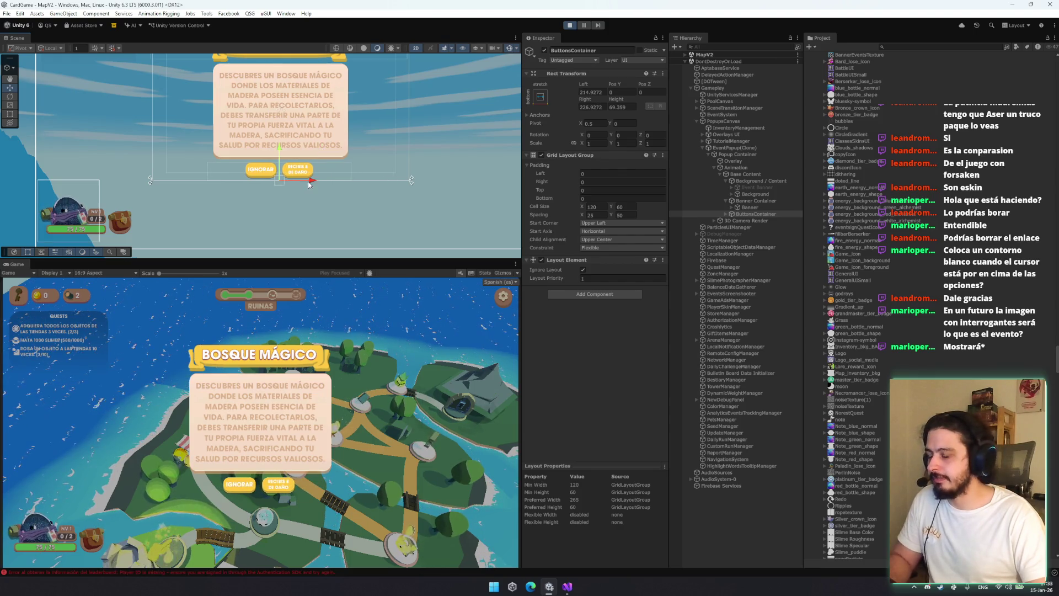
key(super+shift+s)
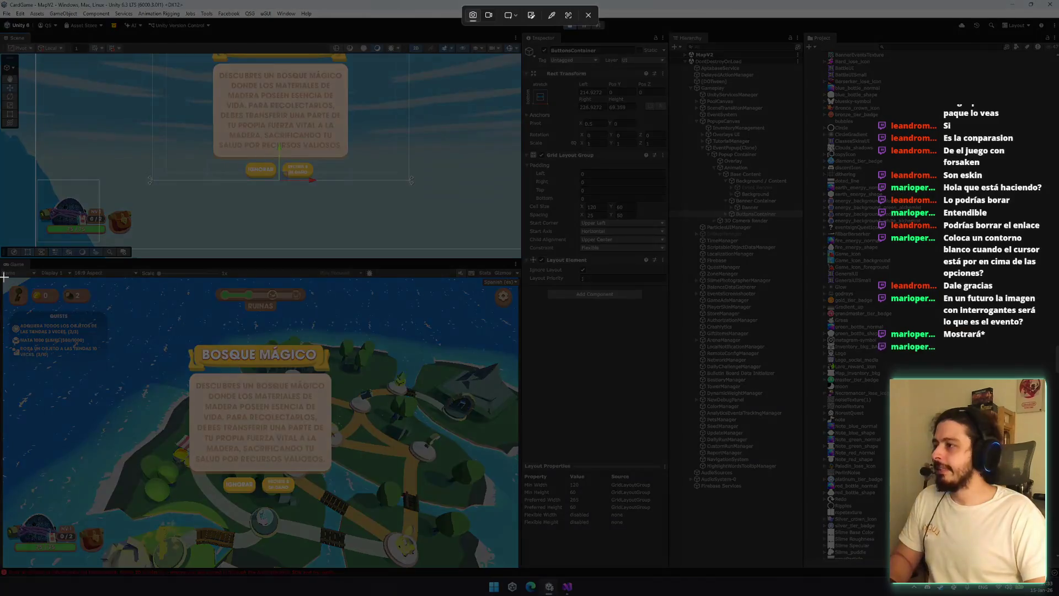
mouse_move(4, 276)
mouse_down()
mouse_move(535, 552)
mouse_move(519, 567)
mouse_up()
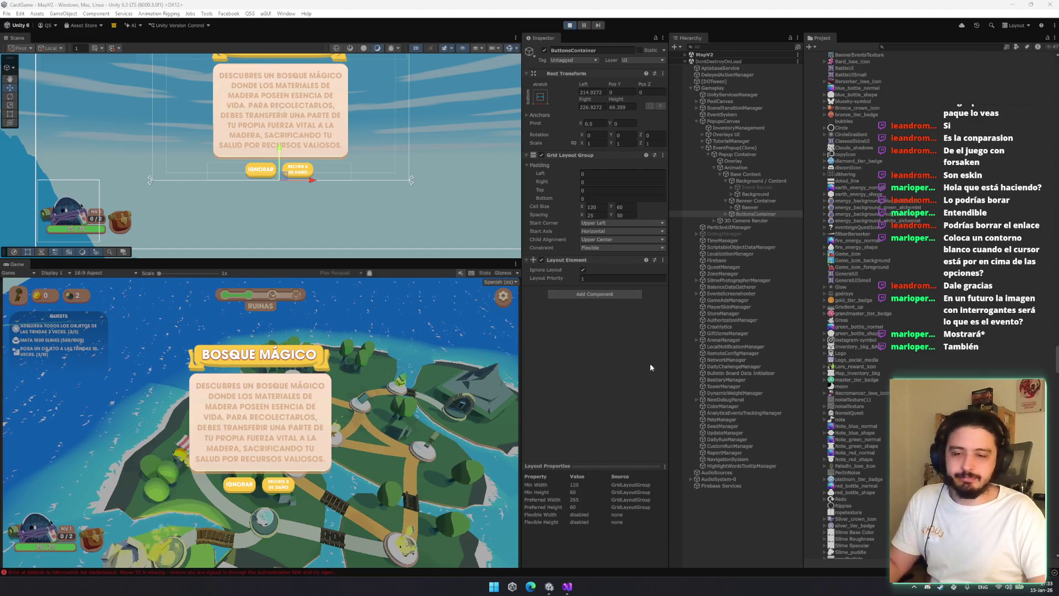
click(754, 200)
Widen the yellow Banner with the Rect tool to about 765 wide
key(t)
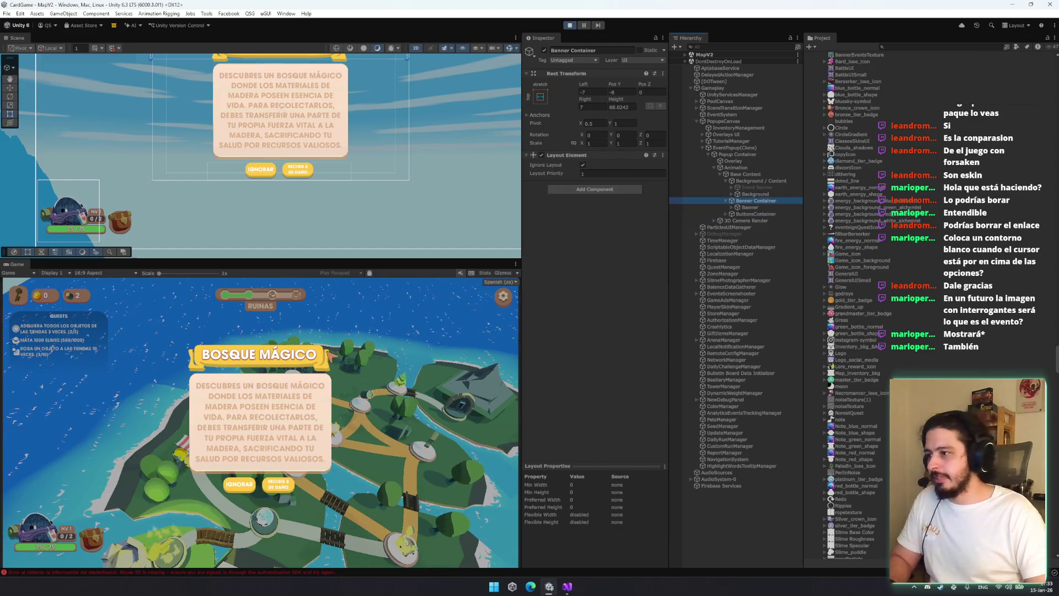
key(f)
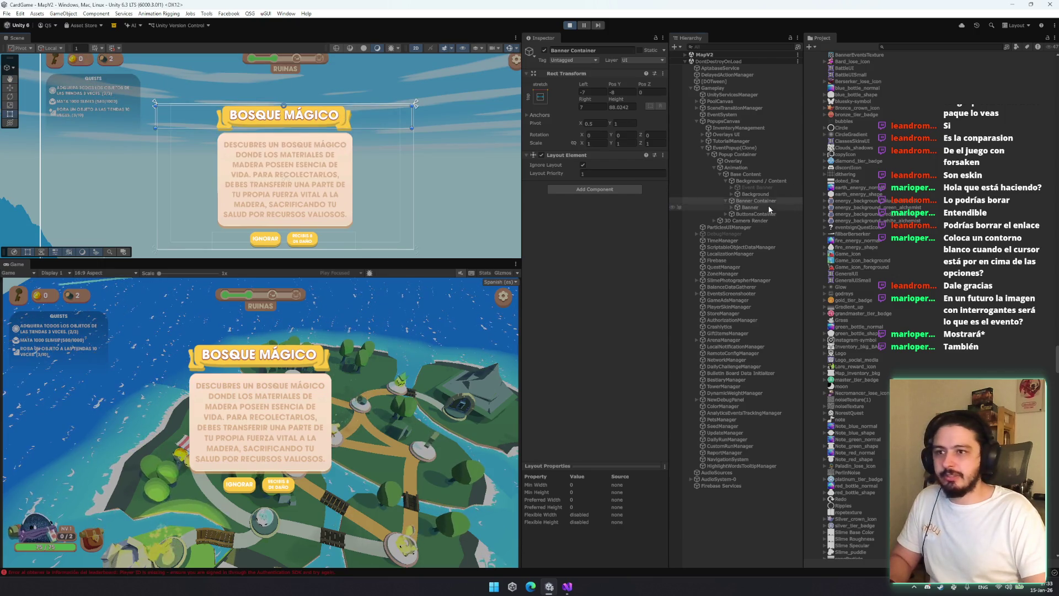
click(769, 208)
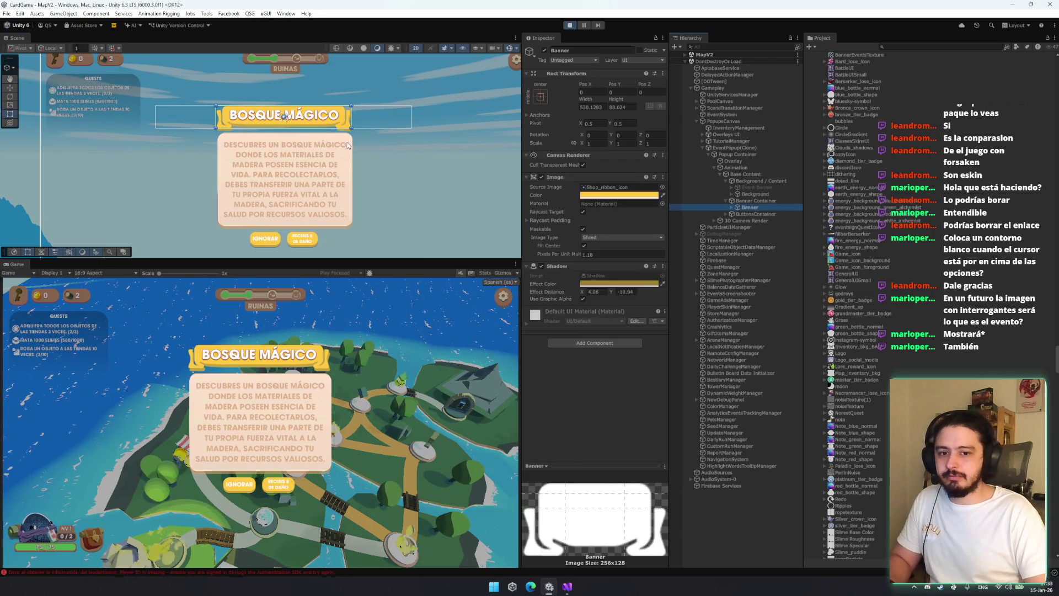
mouse_move(352, 114)
mouse_down()
mouse_move(386, 114)
mouse_move(373, 115)
mouse_up()
key(w)
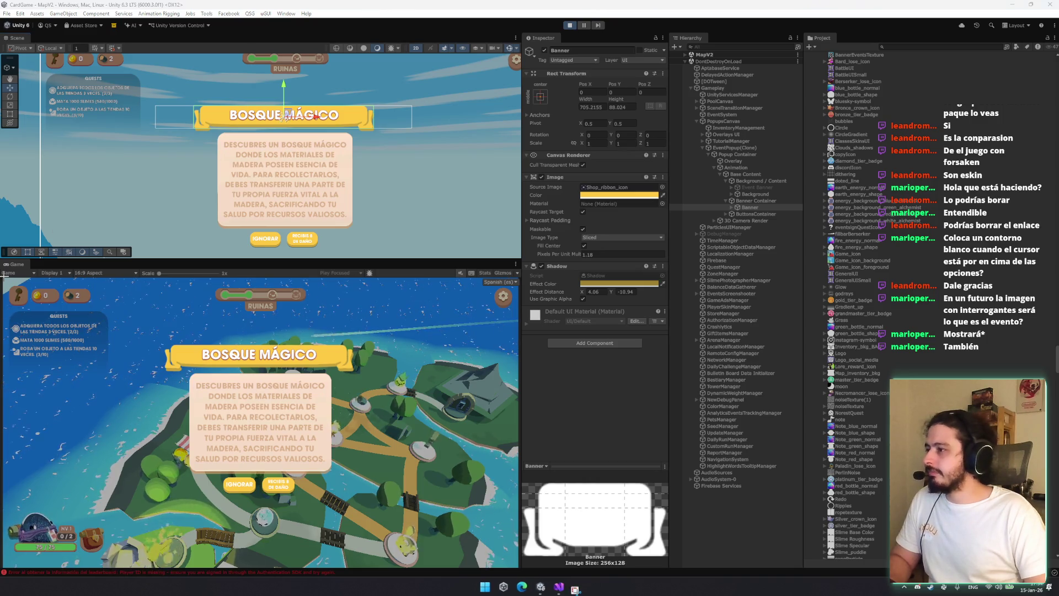
Capture a screenshot of the Game view with the widened ribbon
key(super+shift+s)
mouse_move(4, 278)
mouse_down()
mouse_move(524, 501)
mouse_move(512, 560)
mouse_move(524, 574)
mouse_move(517, 568)
mouse_up()
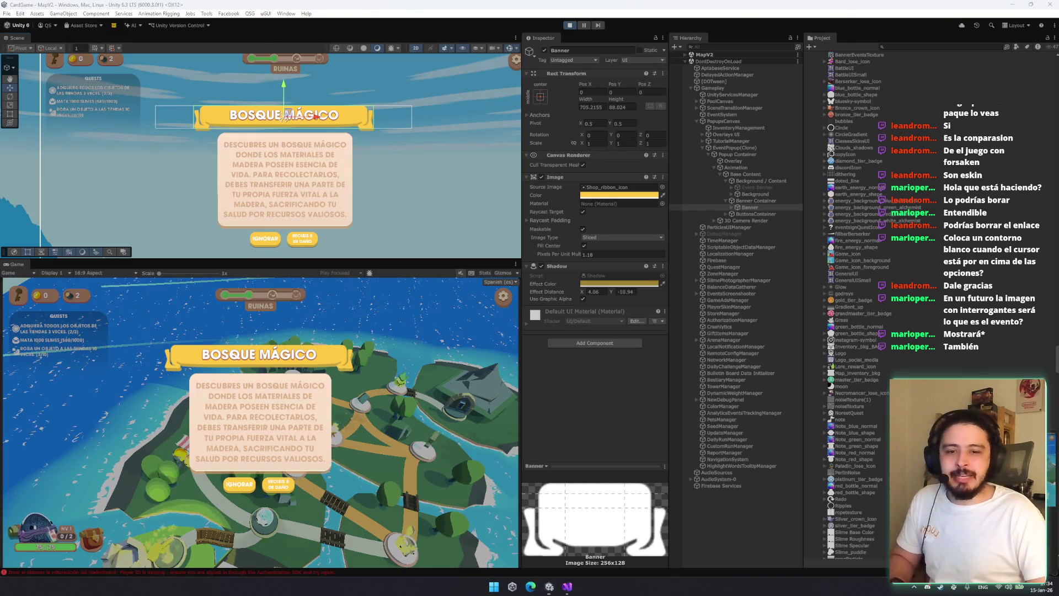
click(756, 187)
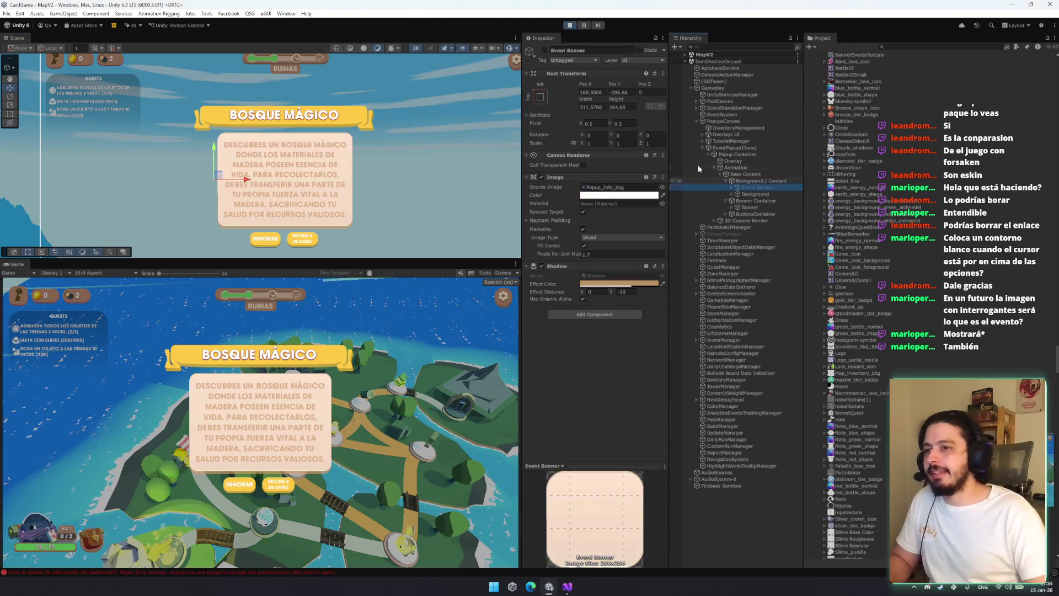
Re-enable Event Banner's question-mark card, then pick an event option to get the 15 reward
click(545, 50)
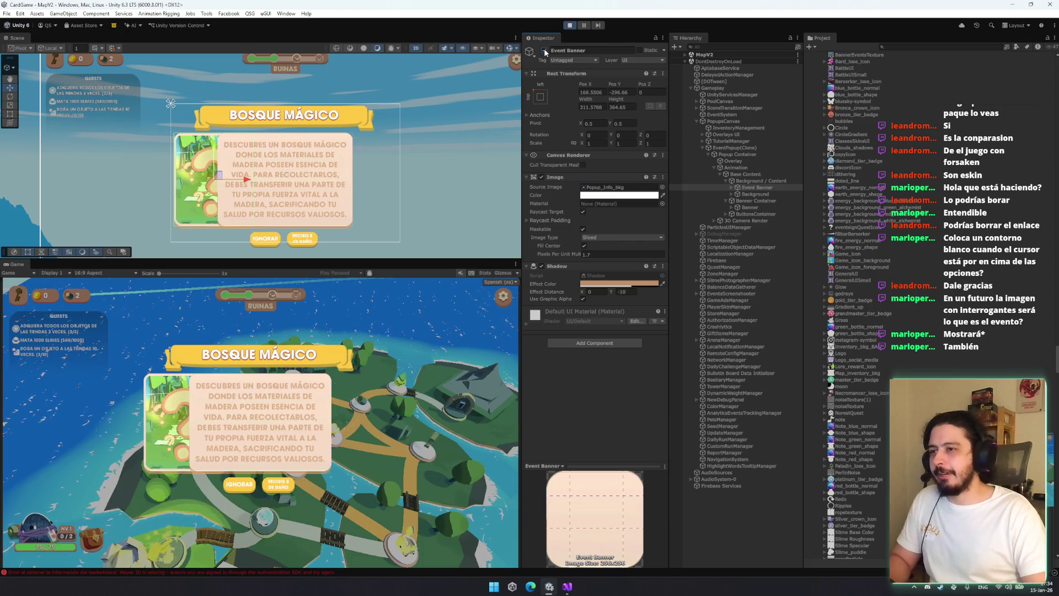
click(545, 50)
click(755, 214)
key(ctrl+z)
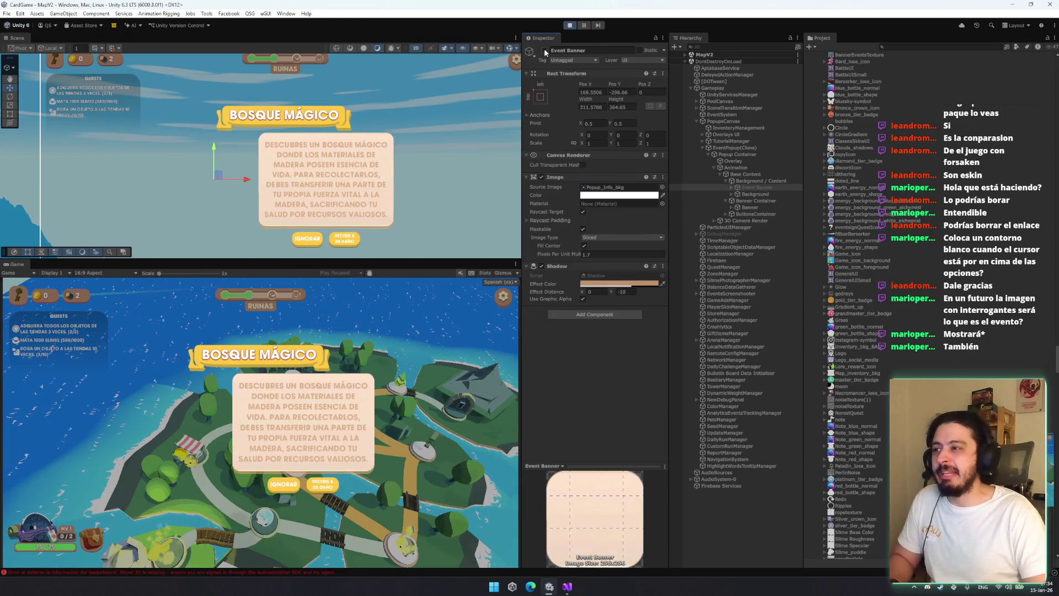
click(545, 50)
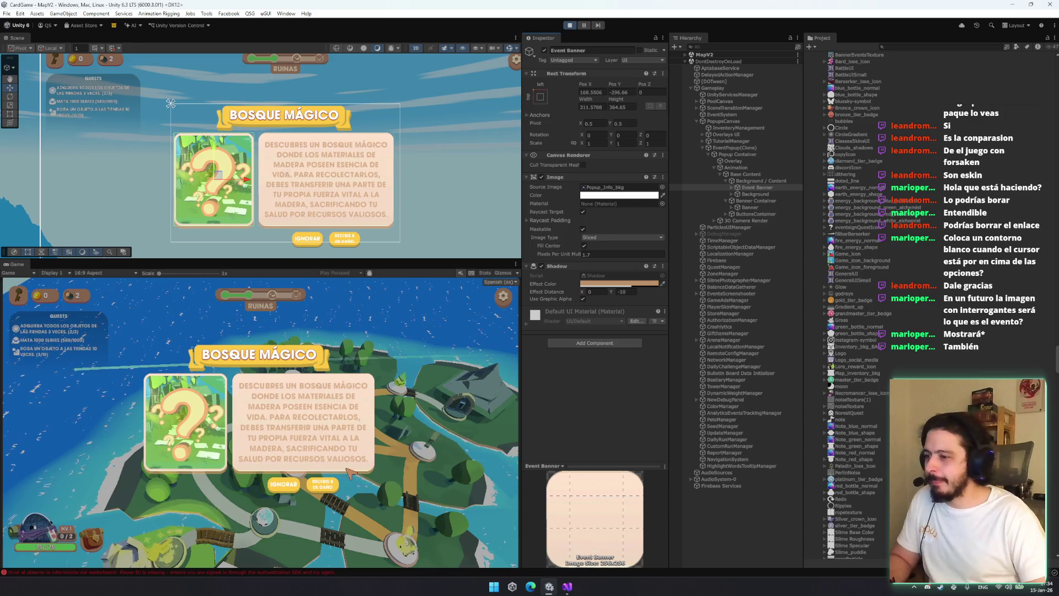
click(322, 484)
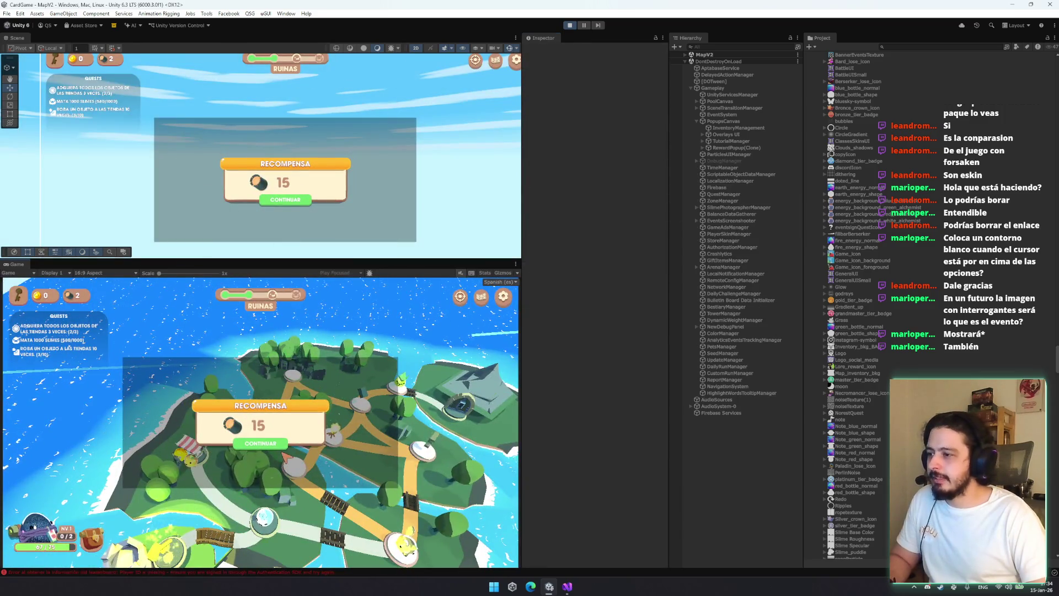
Collect the 15-coin reward and view the shop's Yunque upgrade tab before closing it
click(279, 443)
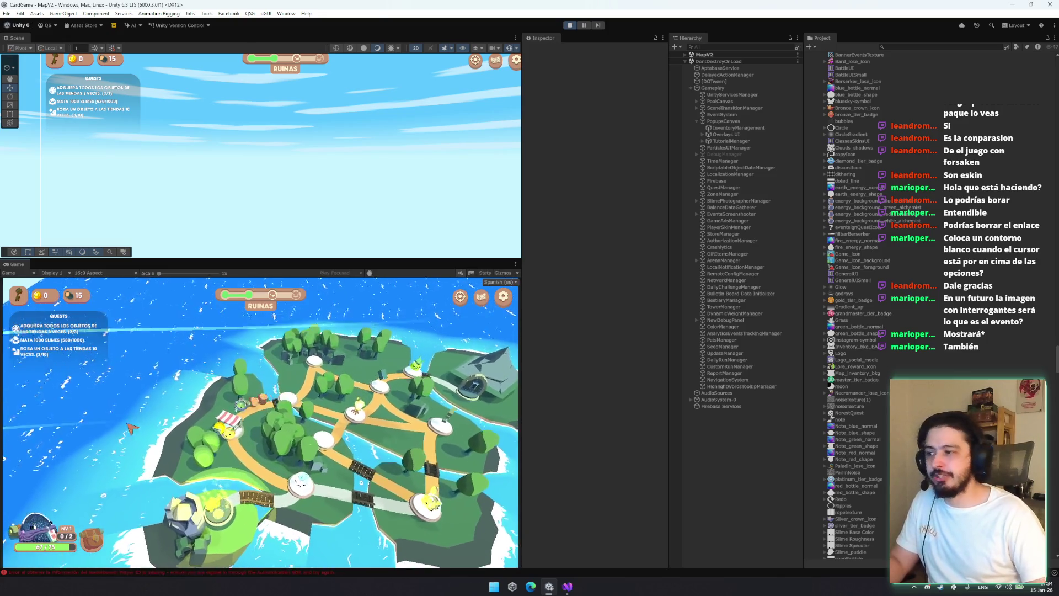
click(227, 424)
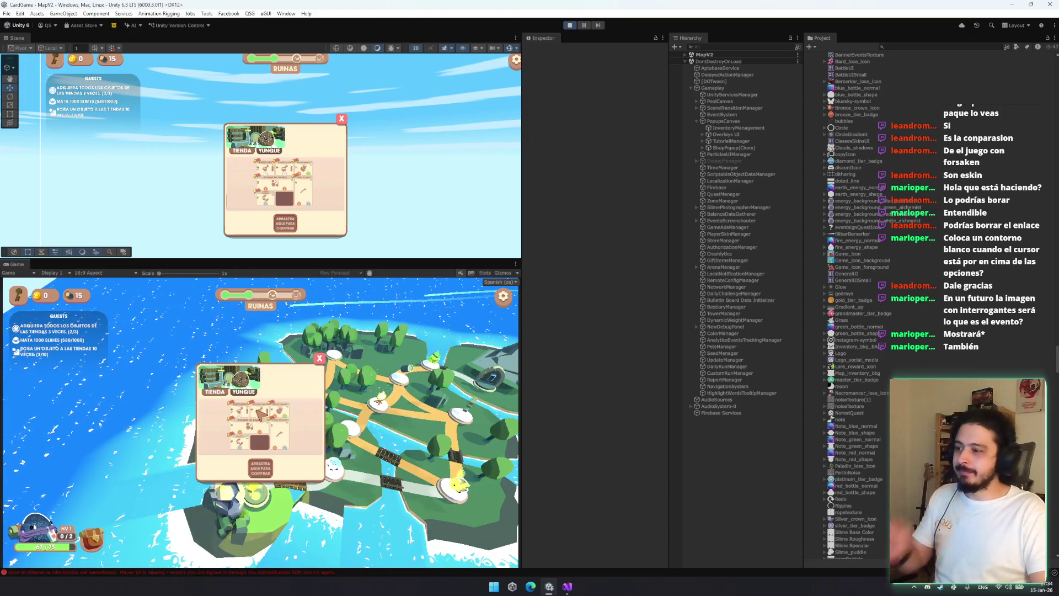
click(243, 392)
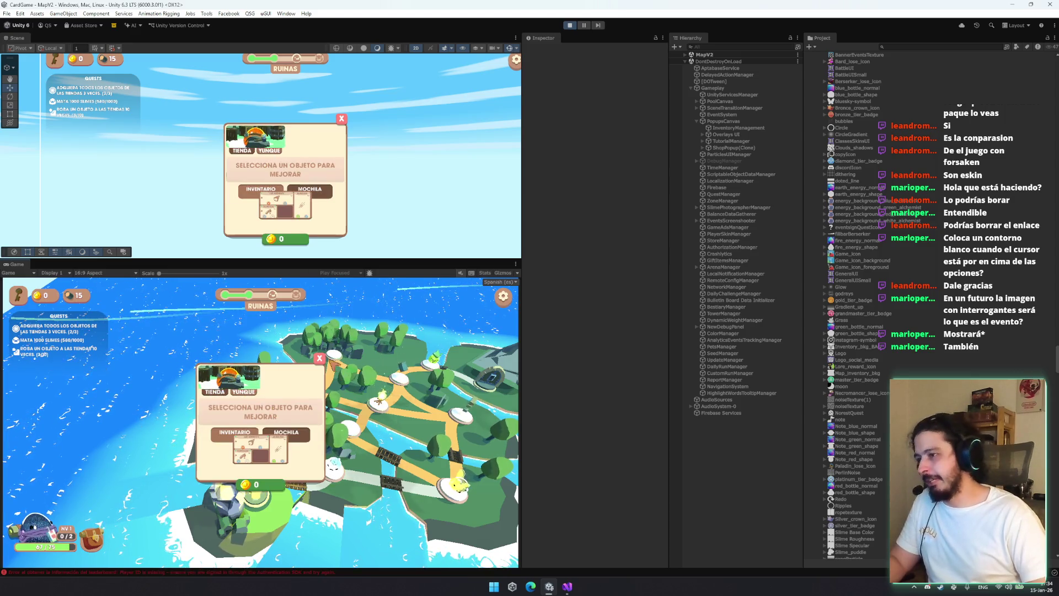
click(320, 359)
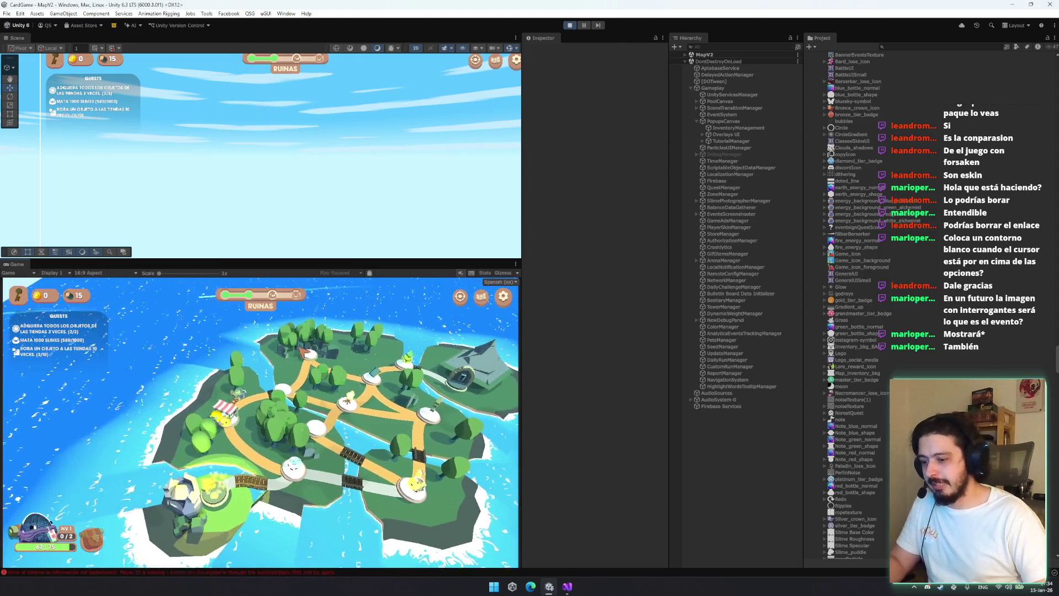
click(302, 351)
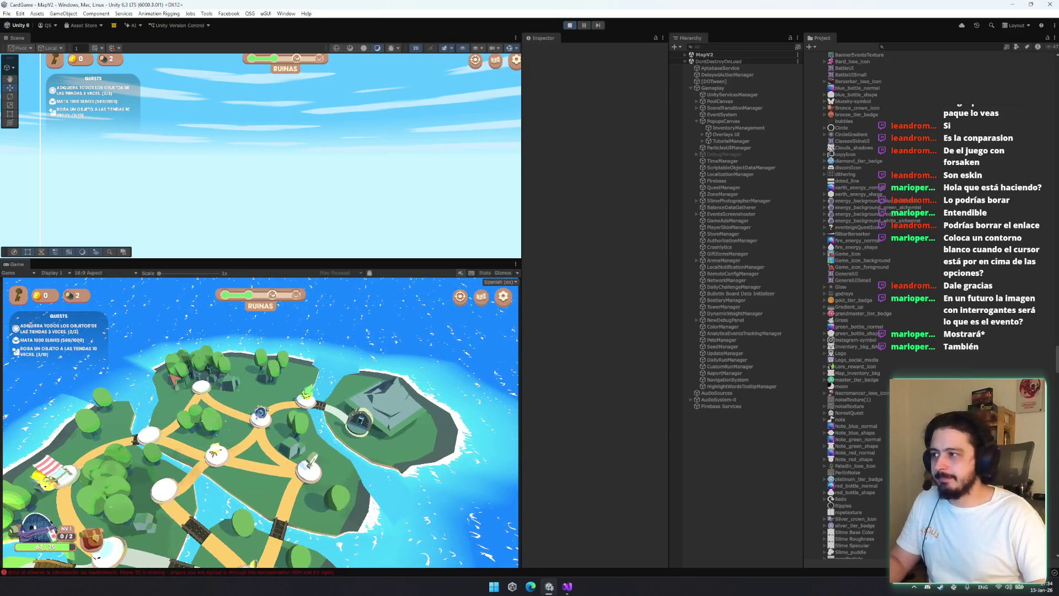
Leave the run via Settings, Salir, and confirm
click(503, 298)
click(260, 530)
click(279, 444)
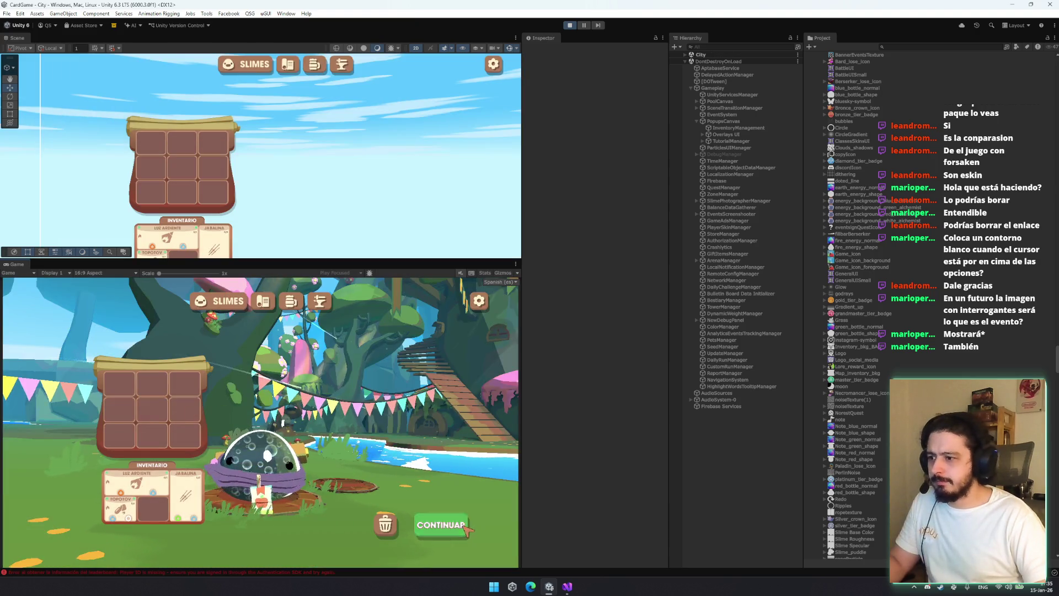
Continue back to the MapV2 island map and start a fight at an encounter
click(441, 525)
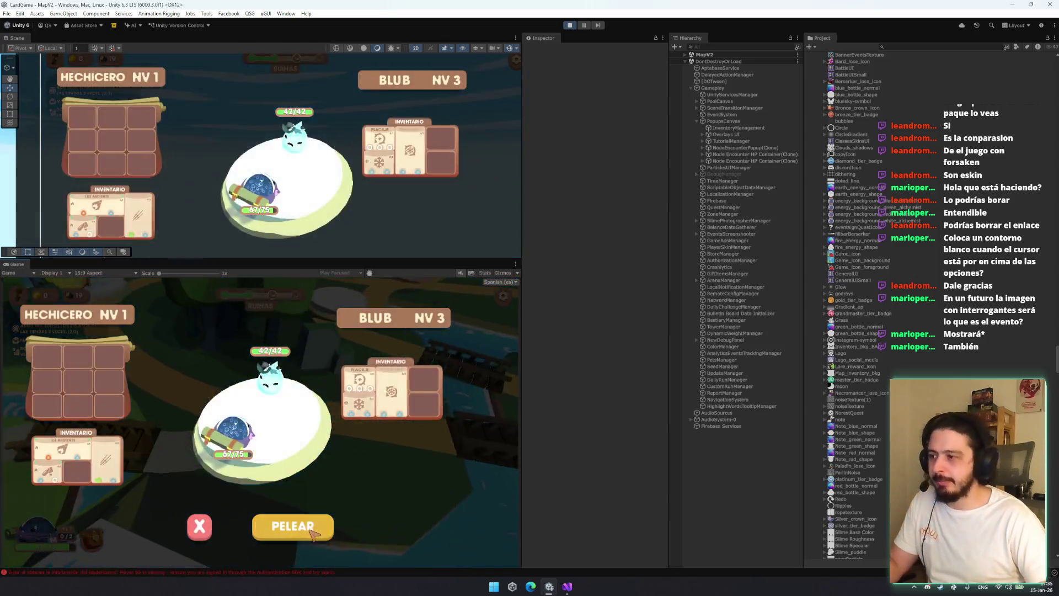
click(303, 534)
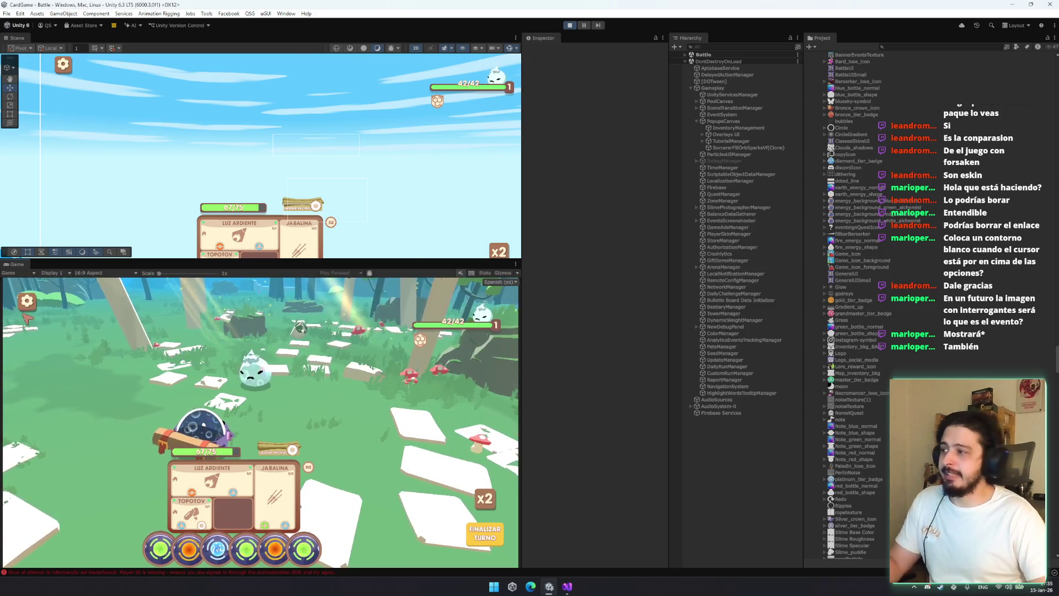
Glance at graphics settings, then play Luz Ardiente and feed a green orb into Lanzar Hechizo
click(27, 302)
key(Escape)
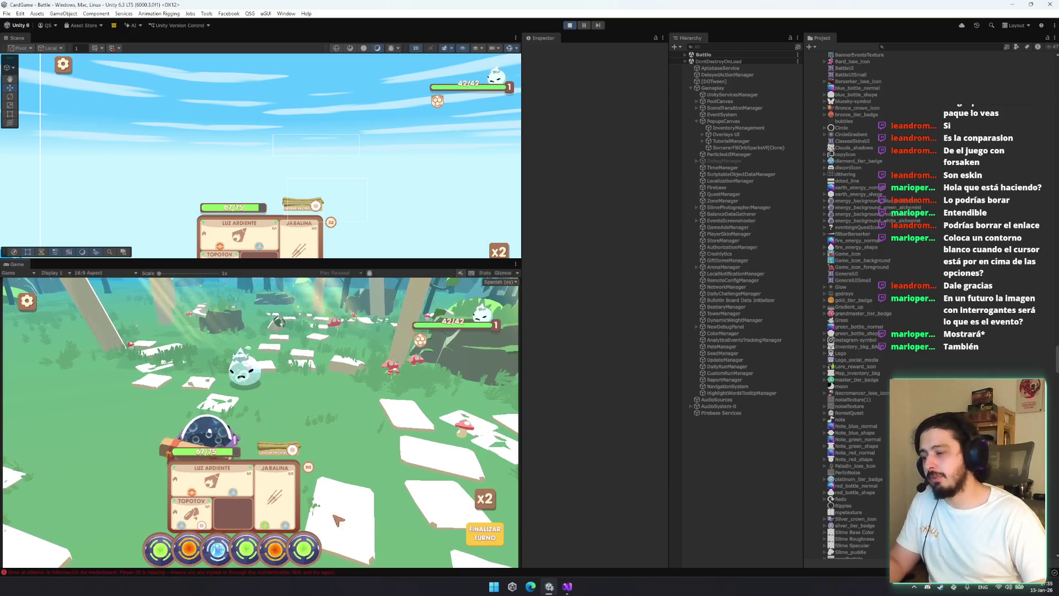
drag(160, 549, 112, 502)
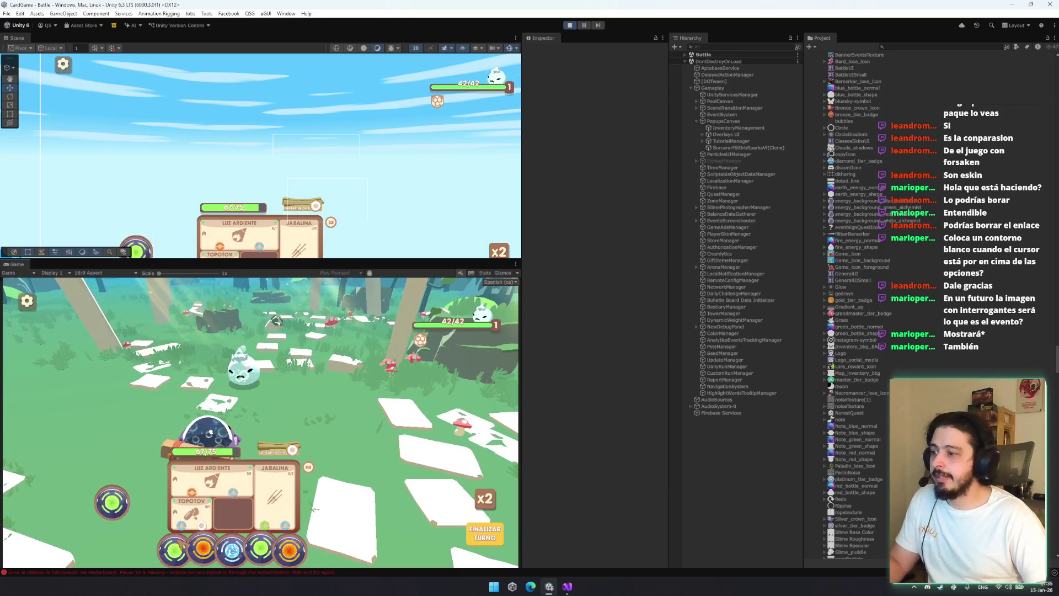
click(233, 494)
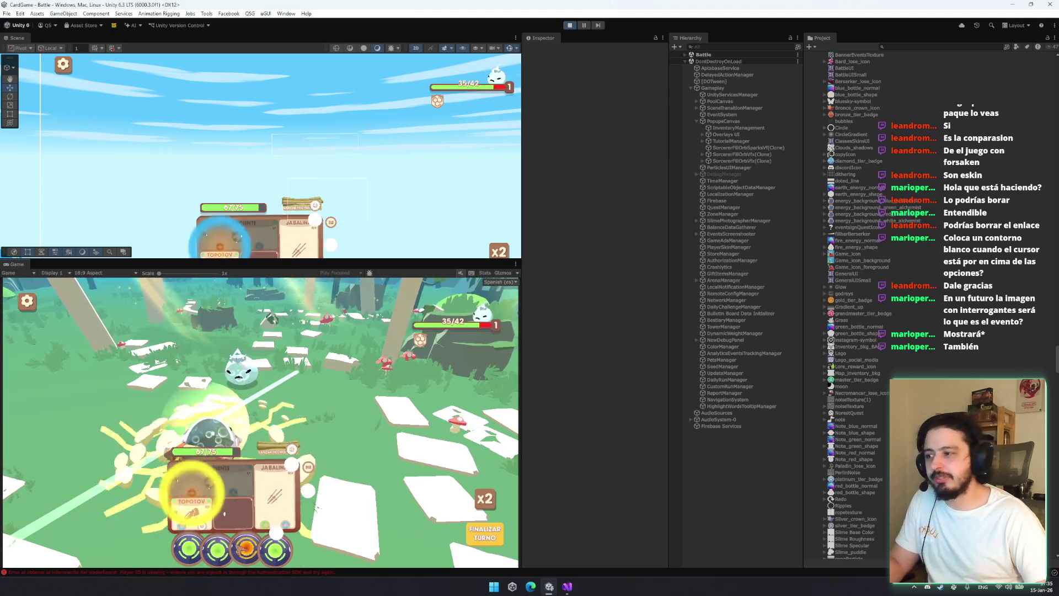
mouse_move(275, 550)
mouse_down()
mouse_move(288, 449)
mouse_move(384, 440)
mouse_up()
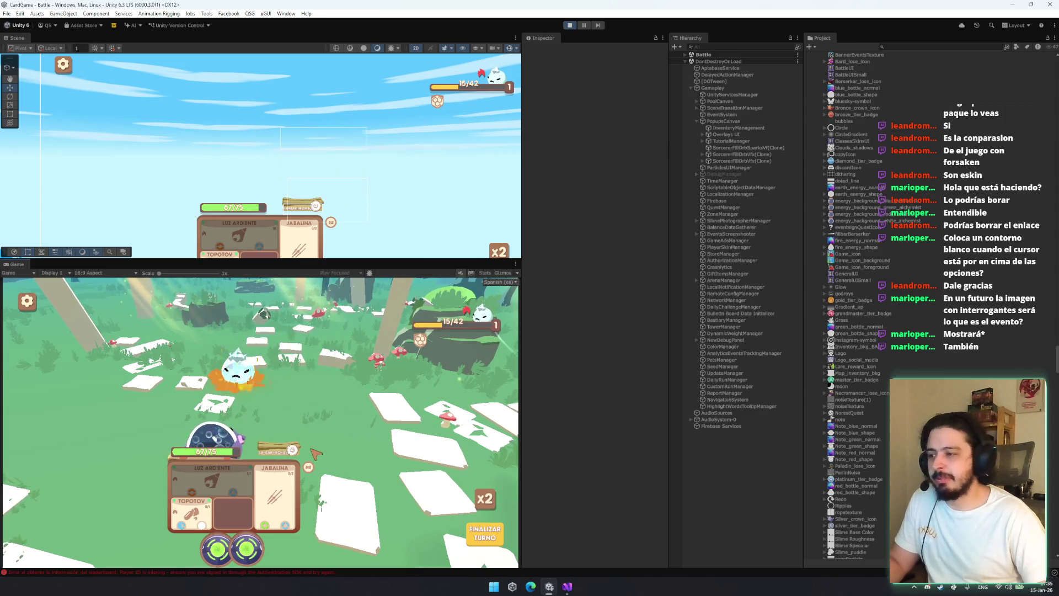
Switch the game language to English and then back to Spanish
mouse_move(297, 450)
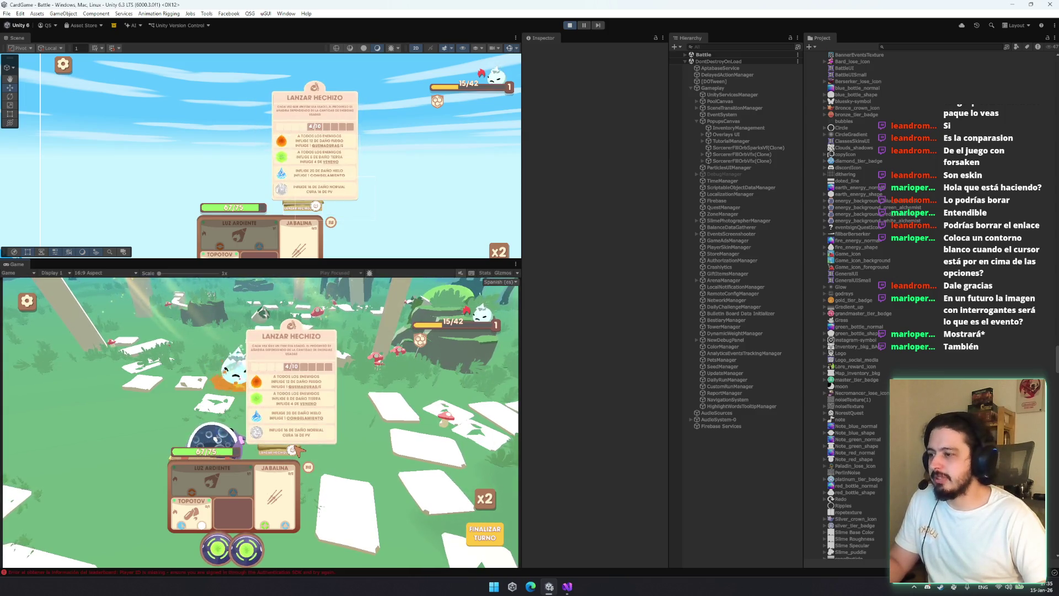
mouse_move(422, 349)
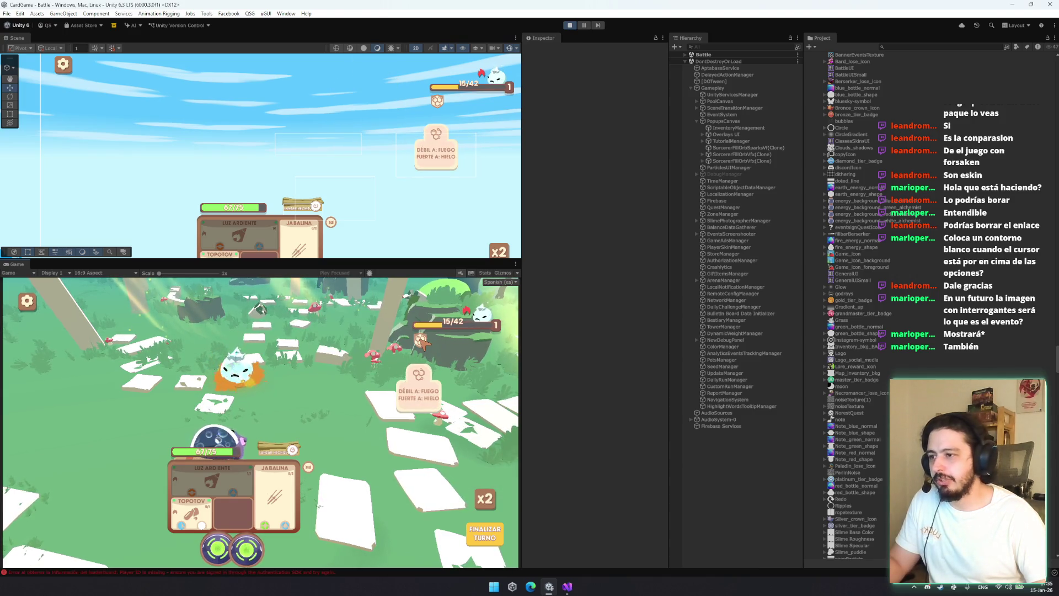
click(499, 282)
click(496, 301)
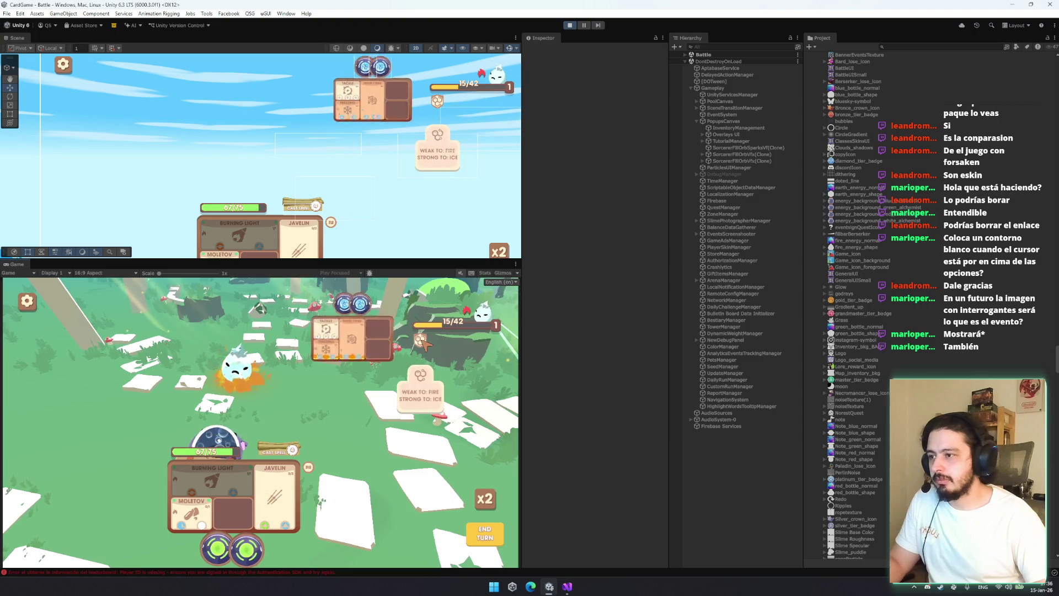
click(499, 282)
click(496, 308)
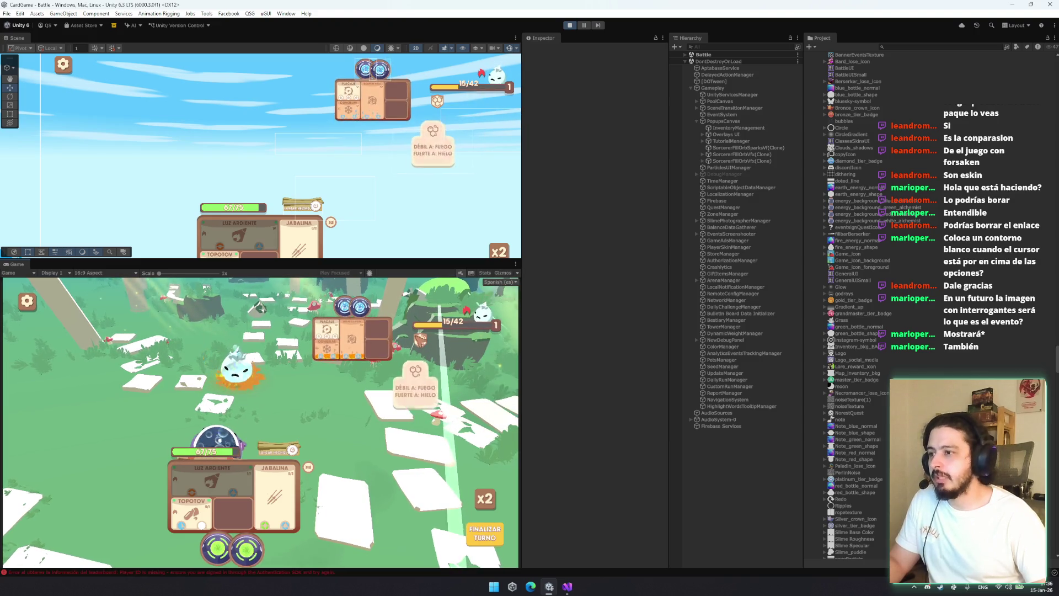
Cast a green spell orb to win the slime fight
mouse_move(468, 314)
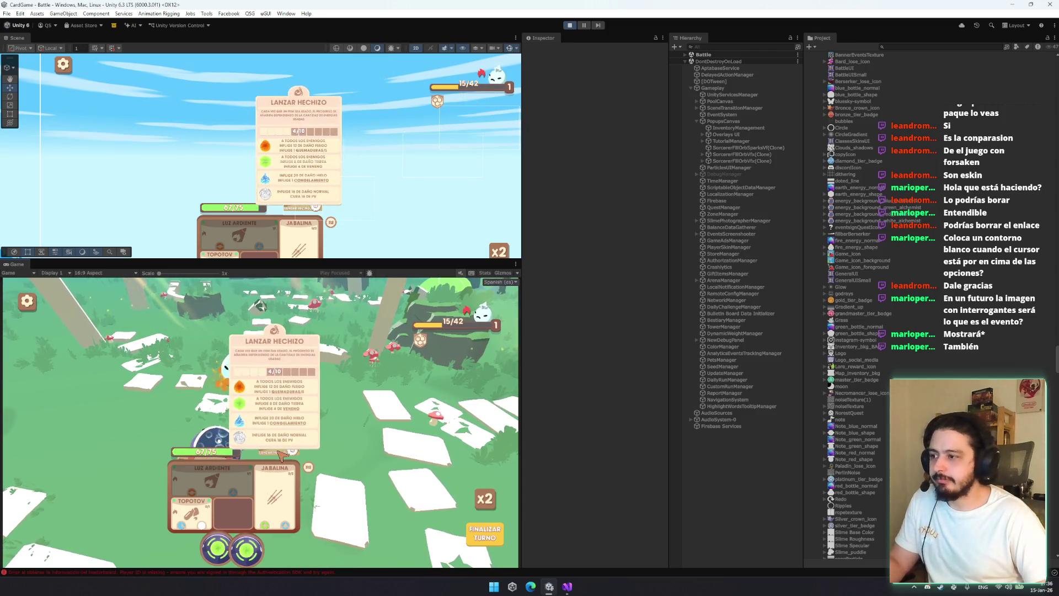
mouse_move(309, 468)
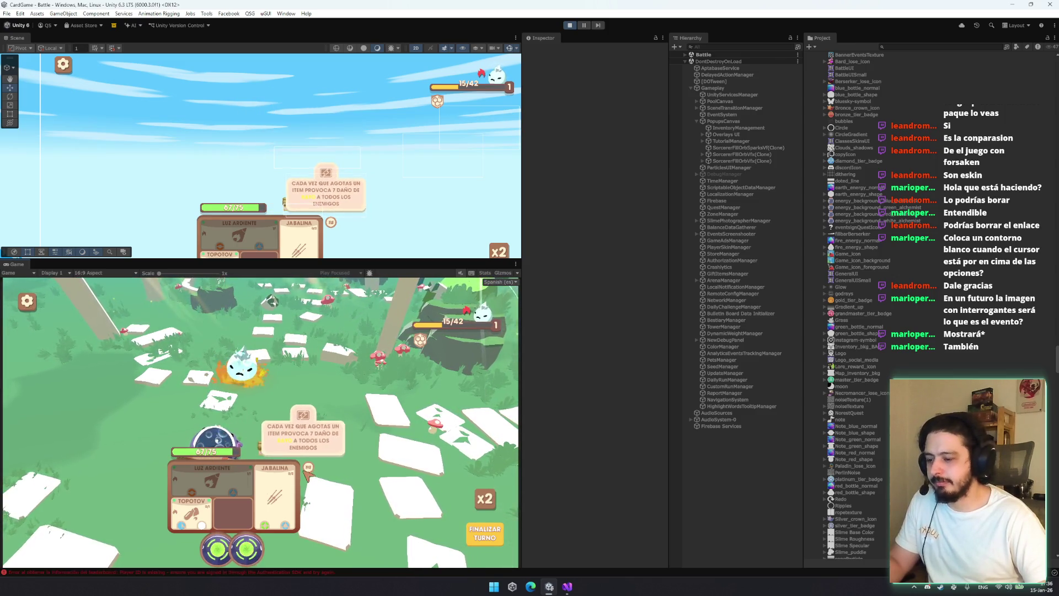
mouse_move(246, 549)
mouse_down()
mouse_move(355, 493)
mouse_move(289, 450)
mouse_up()
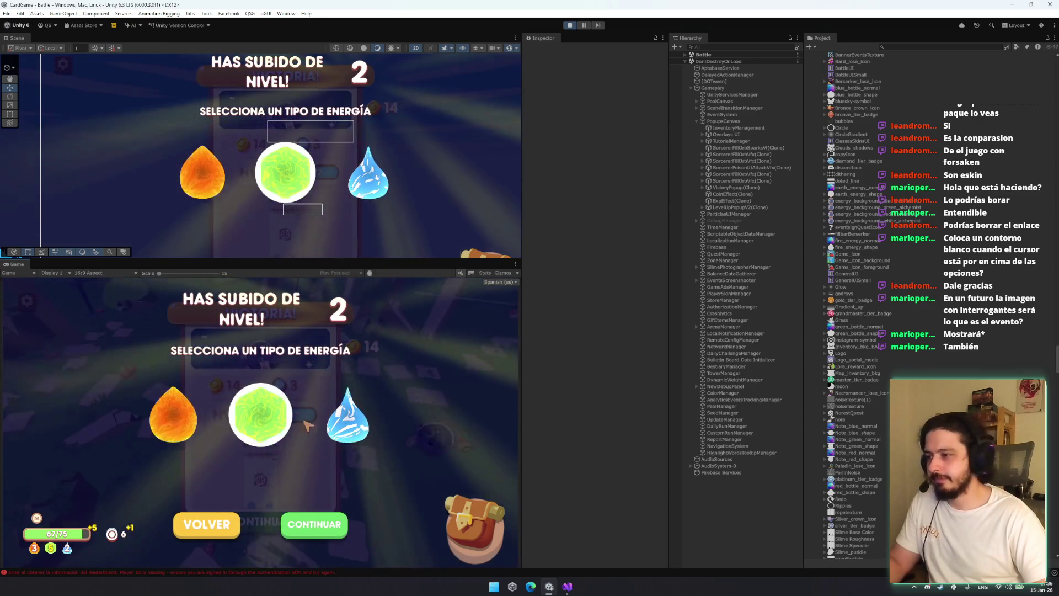
Choose the green energy type, confirm the upgrade and continue past the victory screen to the map
click(265, 423)
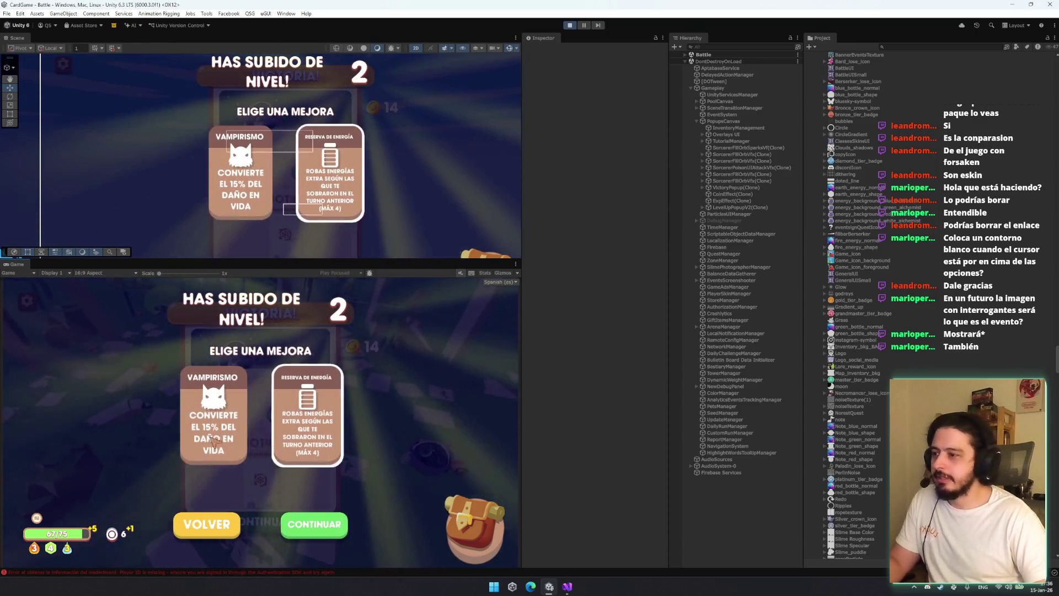
click(285, 521)
click(279, 518)
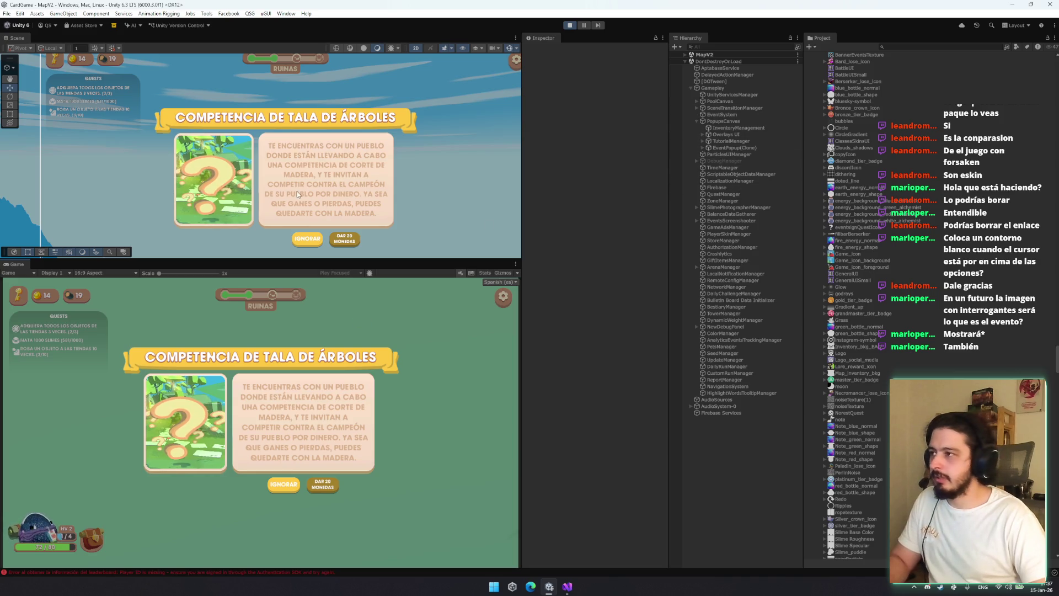
Expand EventPopup(Clone) in the MapV2 Hierarchy down to its Event Banner and Banner Mask children
key(2)
drag(309, 182, 324, 199)
click(743, 55)
key(Right)
key(Down)
key(Down)
key(Down)
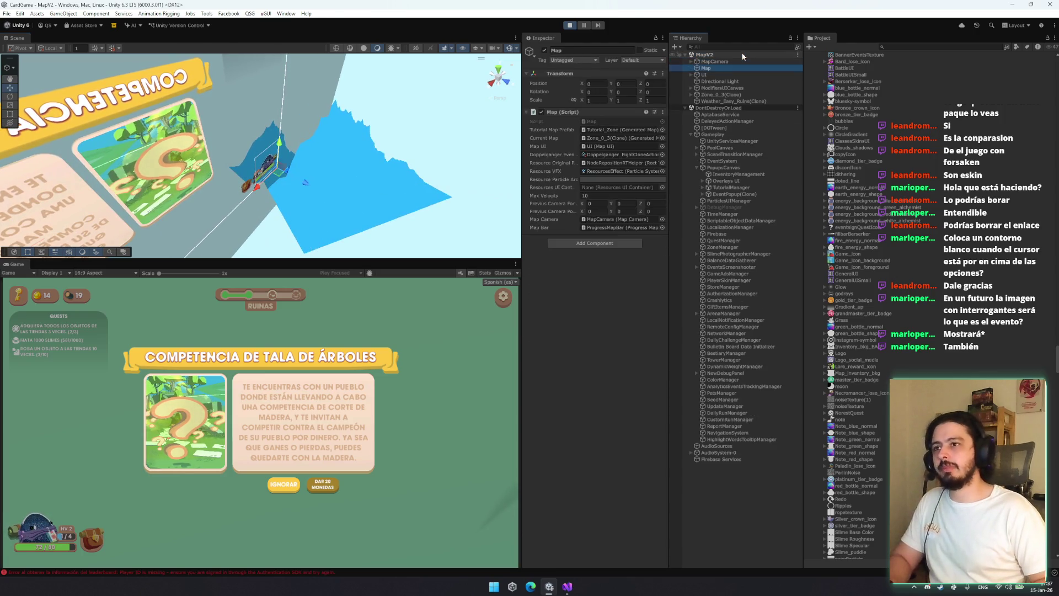
key(Right)
key(Down)
key(Down)
key(Down)
key(Left)
key(Left)
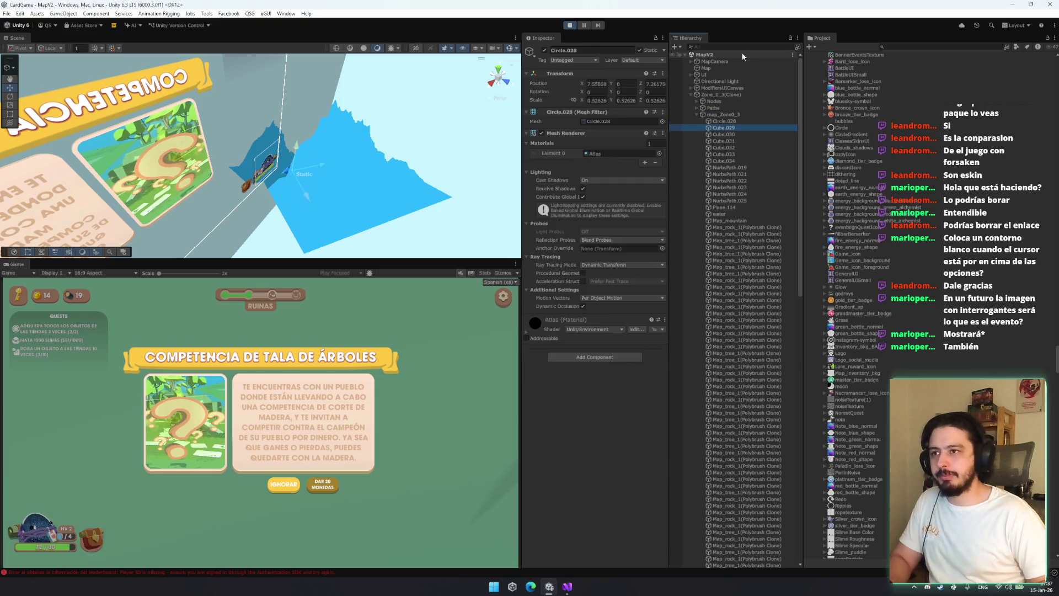
key(Down)
key(Down)
key(Down)
key(Down)
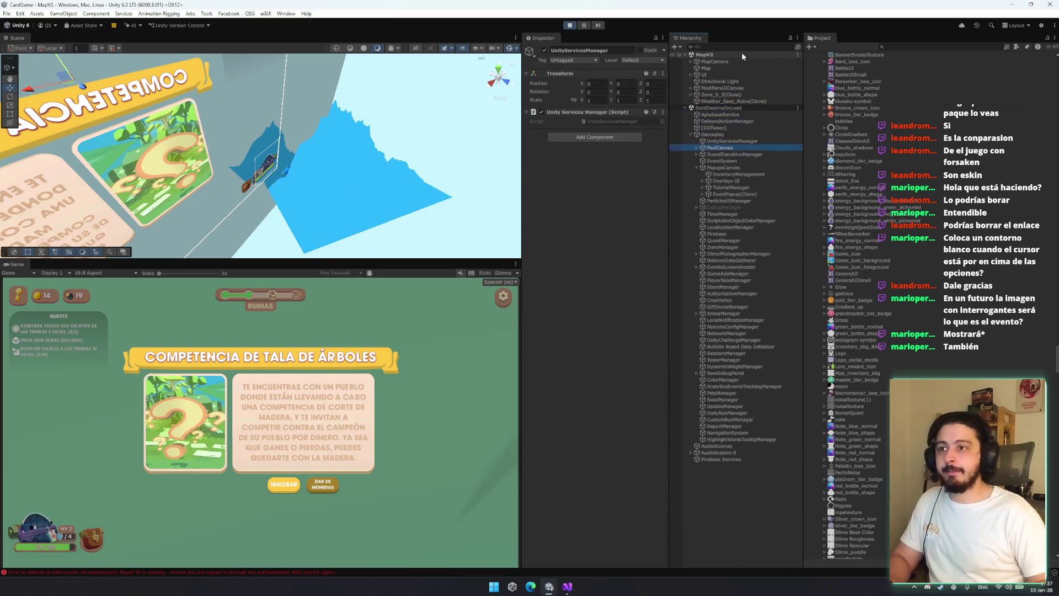
key(Up)
key(Right)
key(Down)
key(Right)
key(Down)
key(Down)
key(Down)
key(Right)
key(Up)
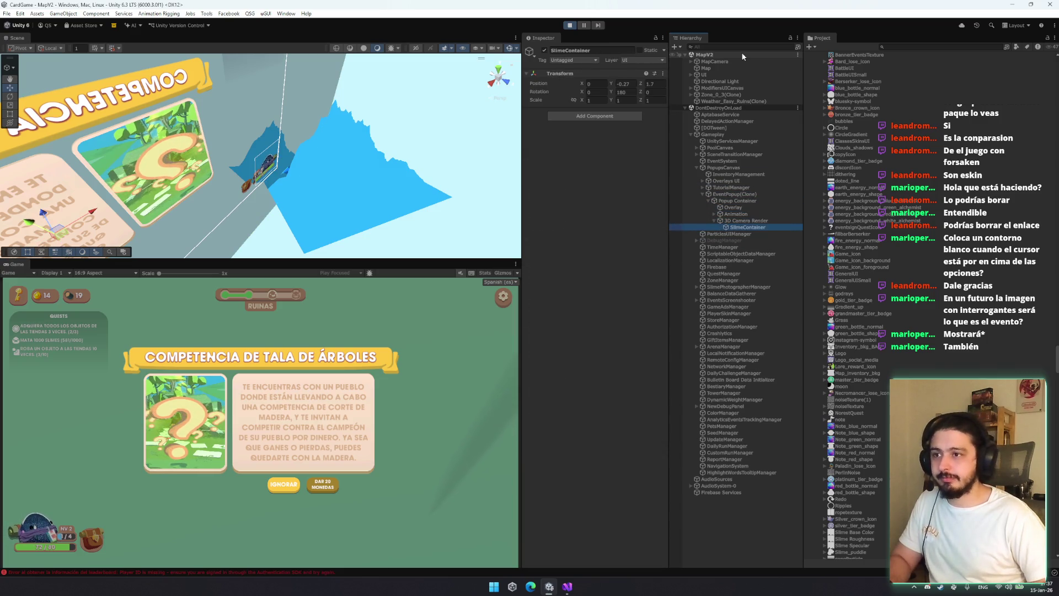
key(Right)
key(Down)
key(Right)
key(Down)
key(Down)
key(Down)
key(Right)
key(Left)
key(Up)
key(Up)
key(Right)
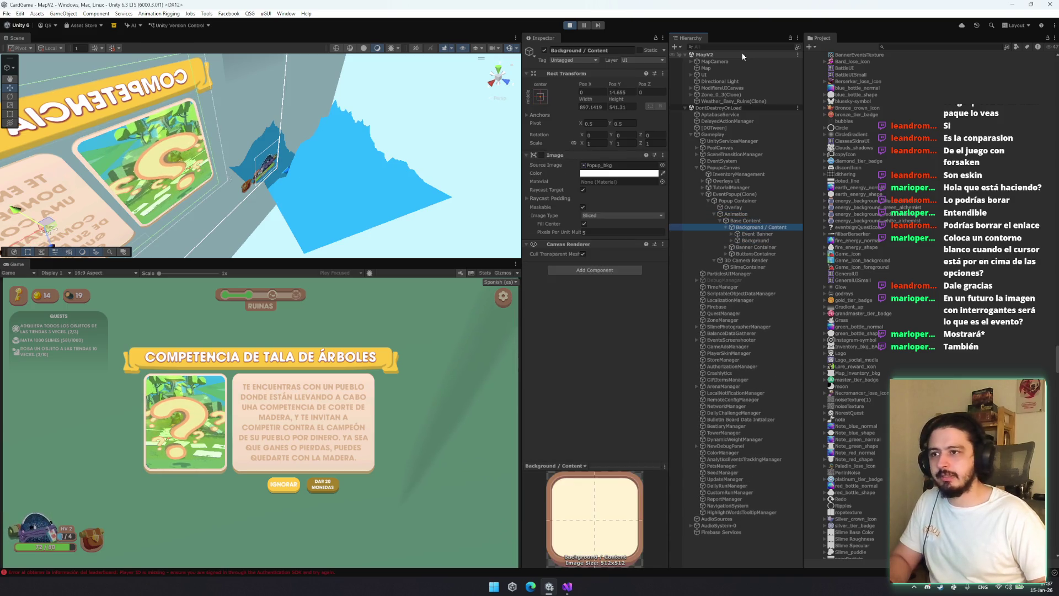
key(Down)
key(Down)
key(Up)
key(Right)
key(Down)
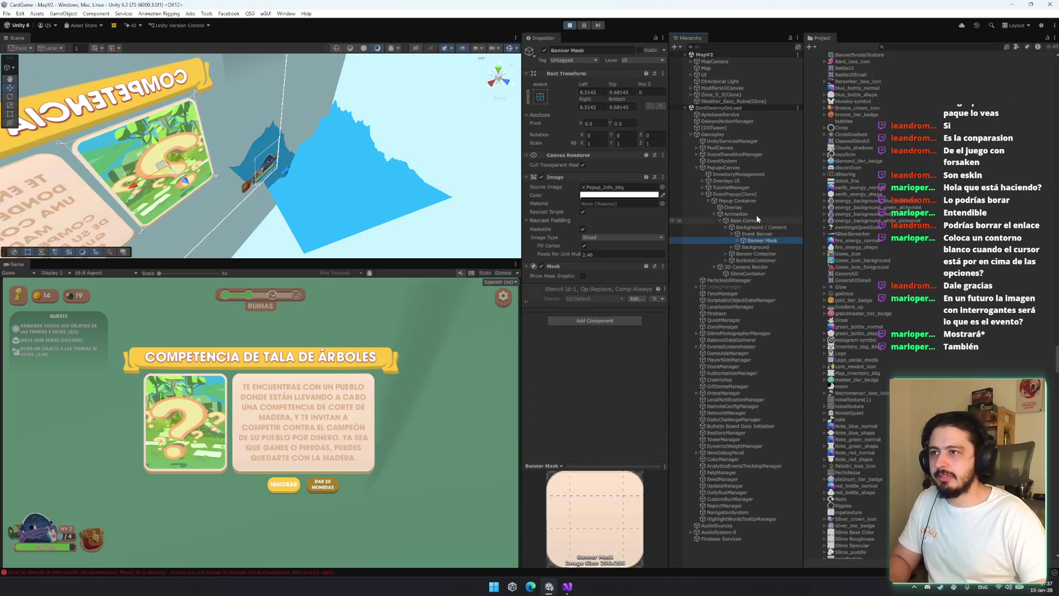
Paste the copied Rect Transform component values onto Event Banner
click(769, 233)
right_click(590, 74)
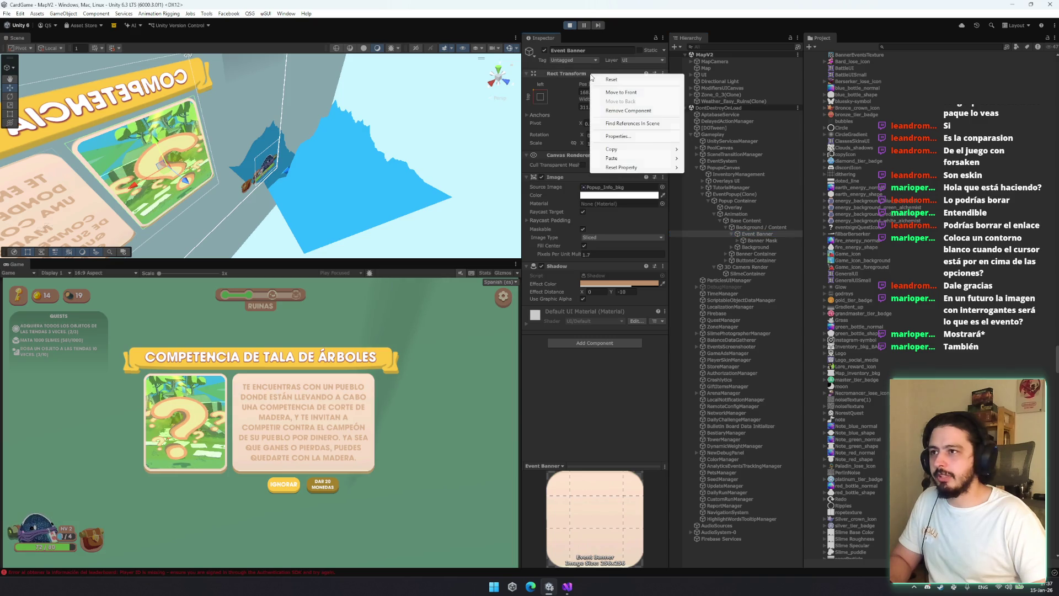
mouse_move(641, 158)
click(736, 211)
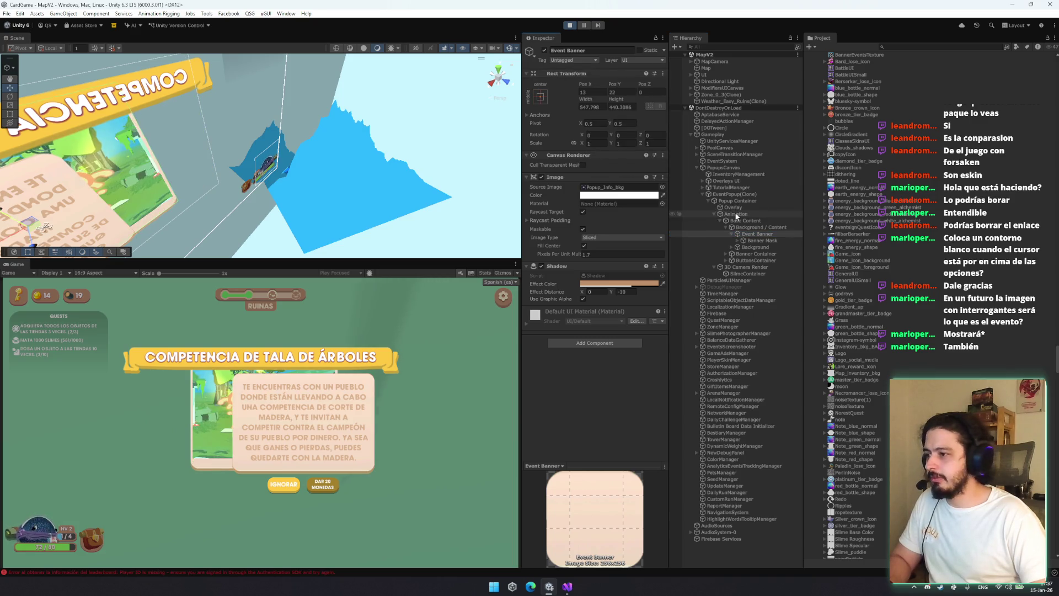
Paste the copied Rect Transform values onto Render Banner and exit Play mode
click(759, 241)
key(Right)
key(Down)
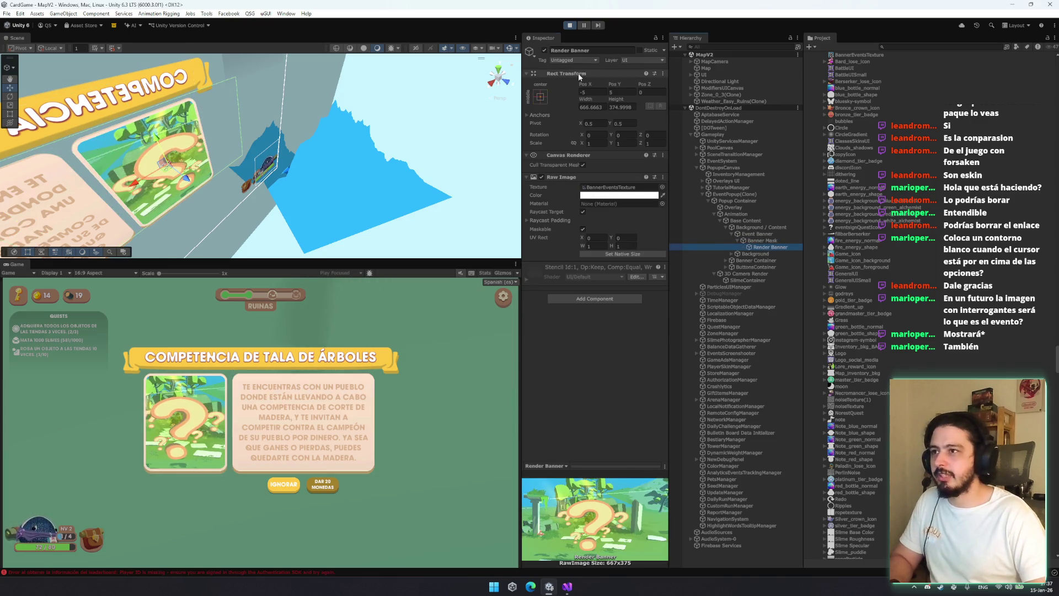
right_click(579, 74)
mouse_move(628, 160)
drag(694, 214, 696, 212)
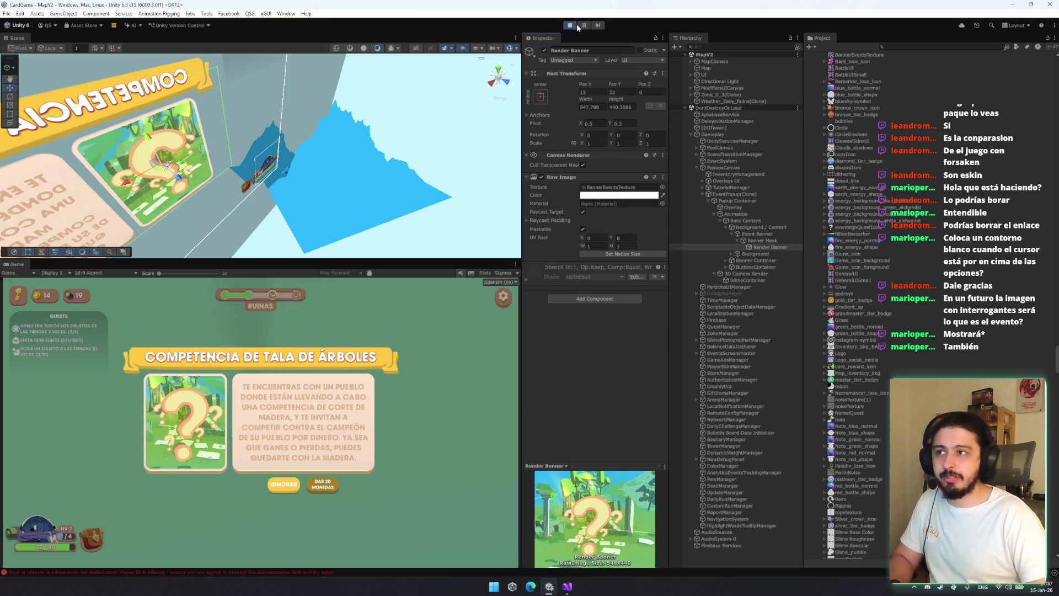
key(ctrl+p)
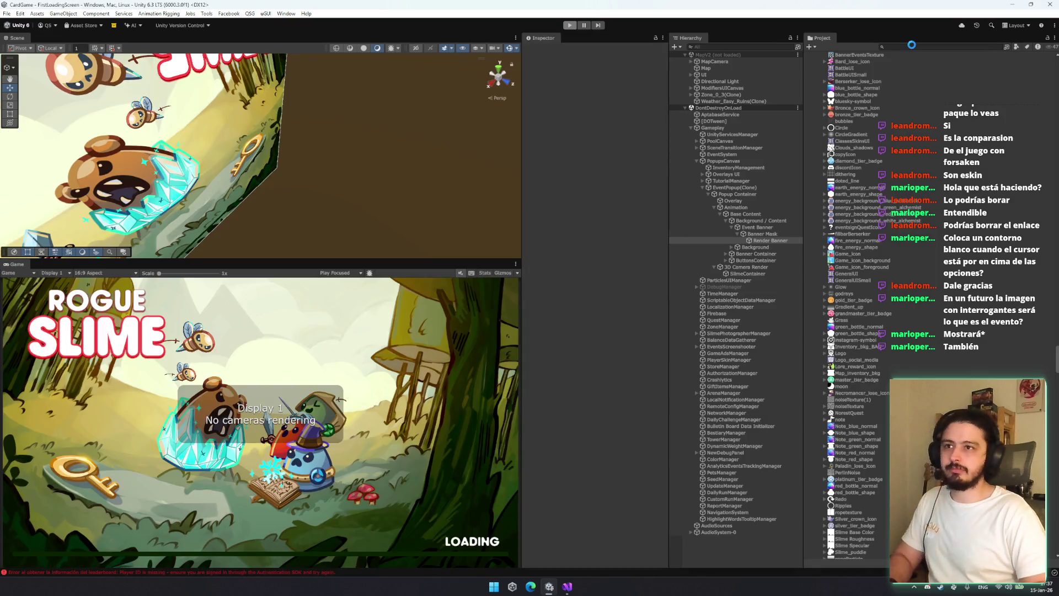
Search the Project for 'eventp' and open the EventPopup prefab
click(911, 46)
text(eventpopu)
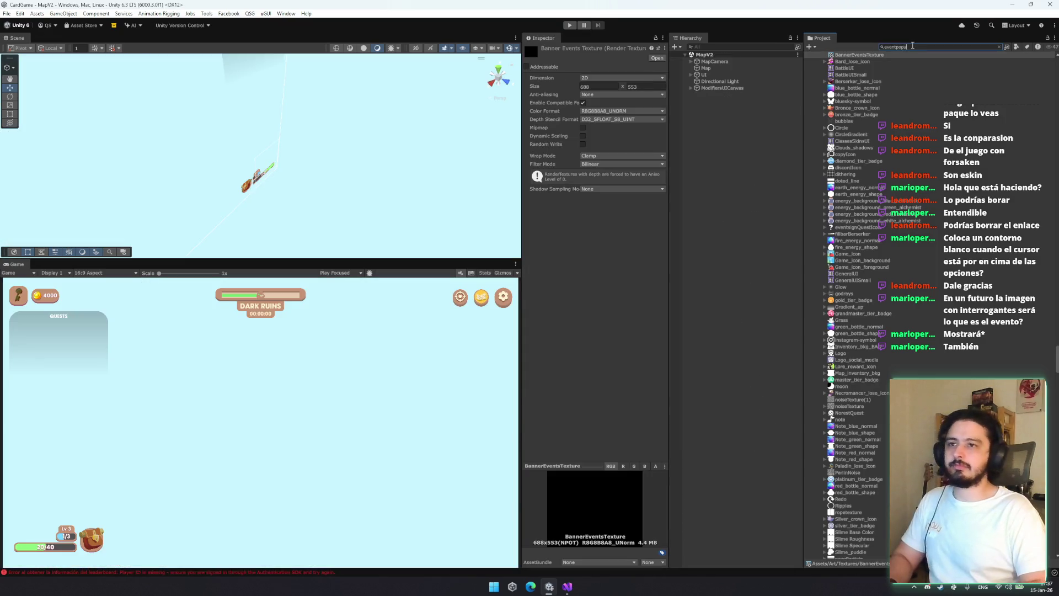
text(p)
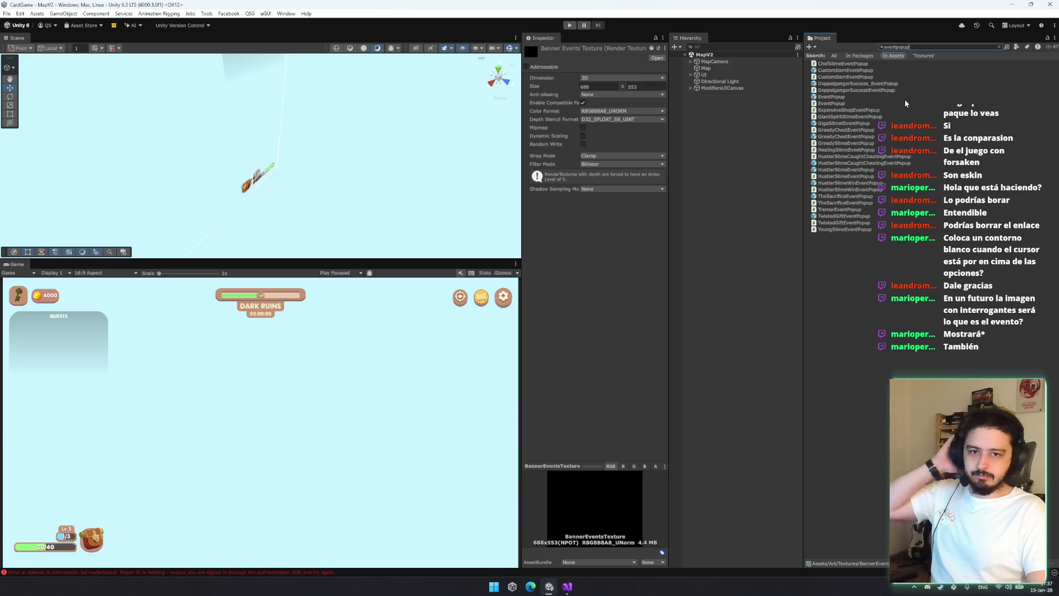
double_click(854, 95)
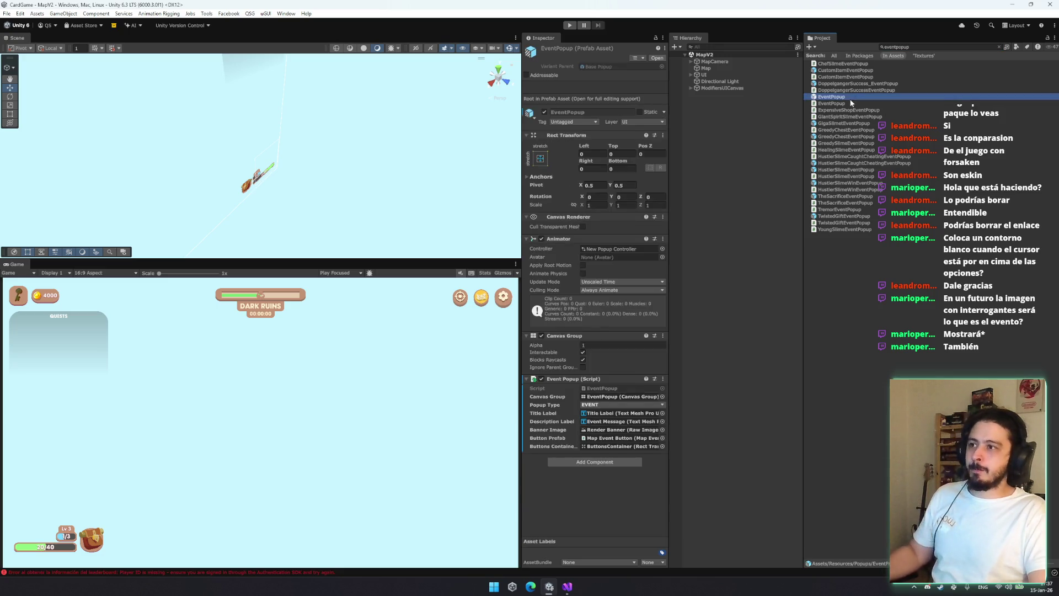
Reset a property of Render Banner's Rect Transform
click(765, 125)
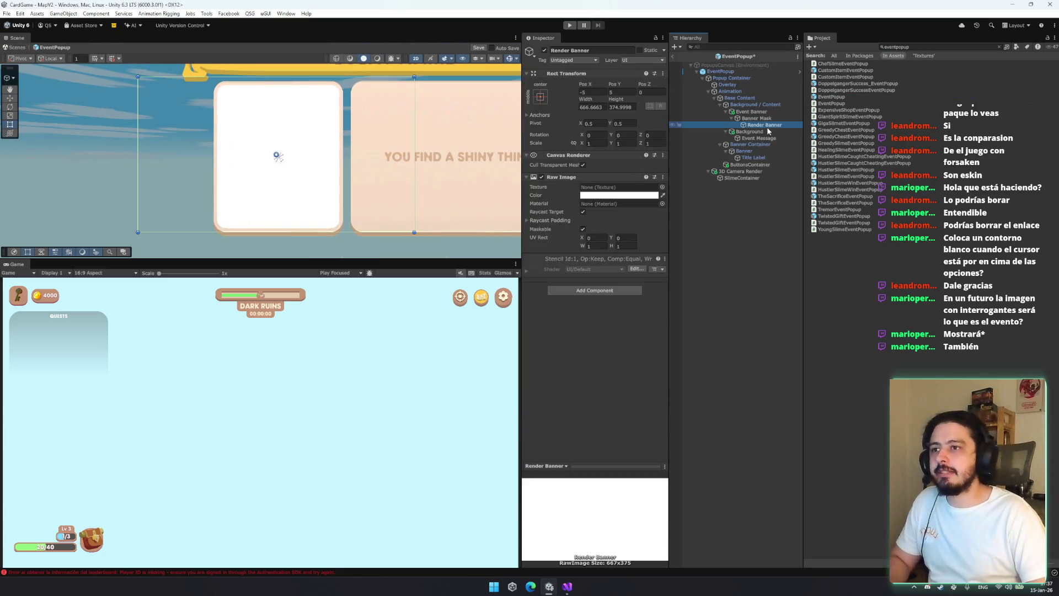
right_click(600, 76)
mouse_move(644, 169)
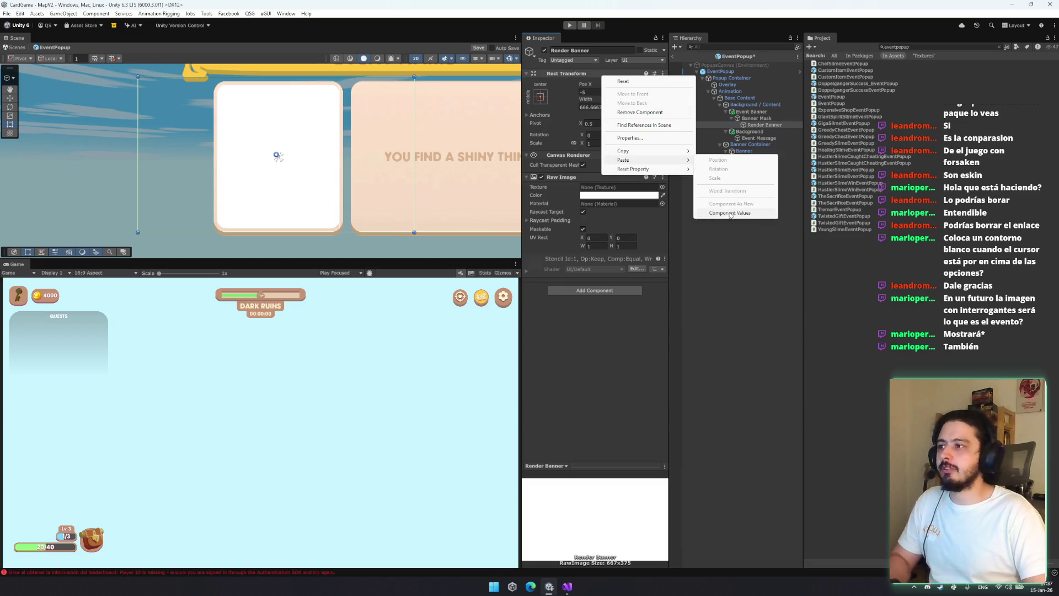
click(728, 213)
Frame the Banner Container and inspect the Background, Event Message and Banner Mask objects
click(744, 151)
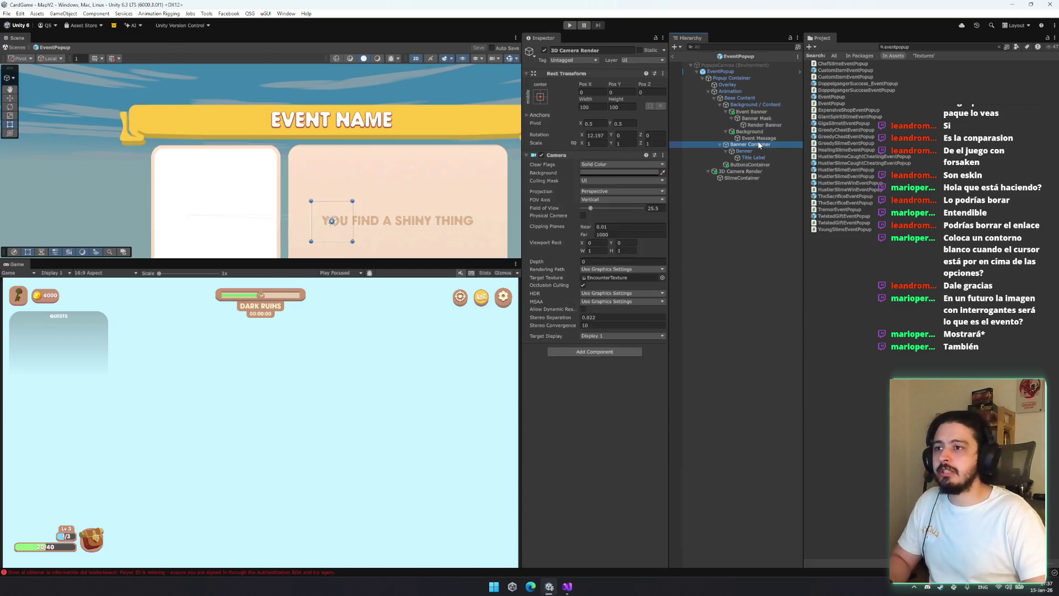
double_click(750, 144)
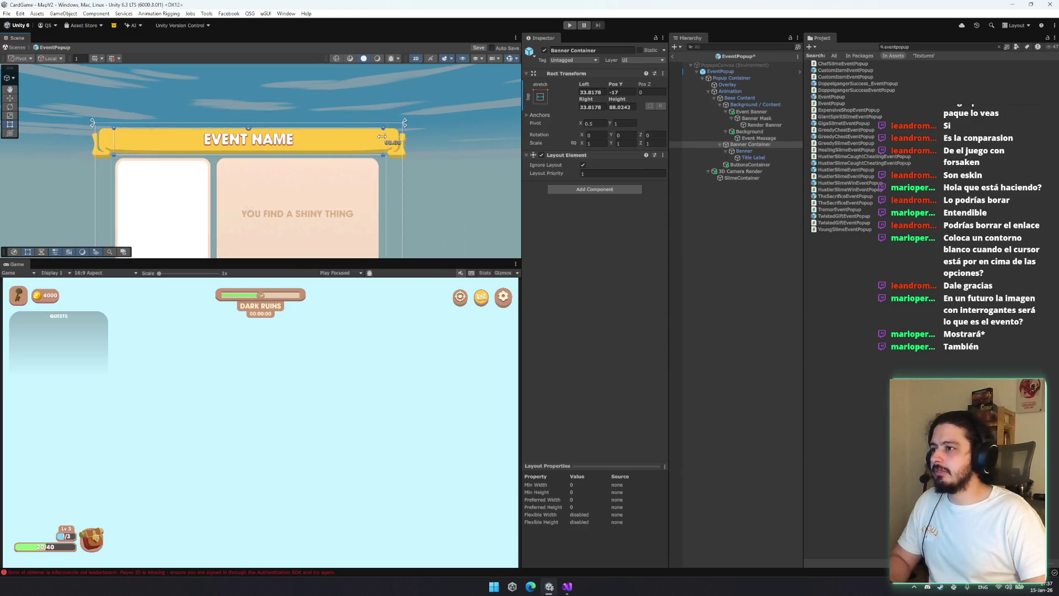
click(763, 132)
click(761, 138)
click(761, 118)
key(Left)
key(Left)
key(Left)
key(Down)
key(Down)
key(Down)
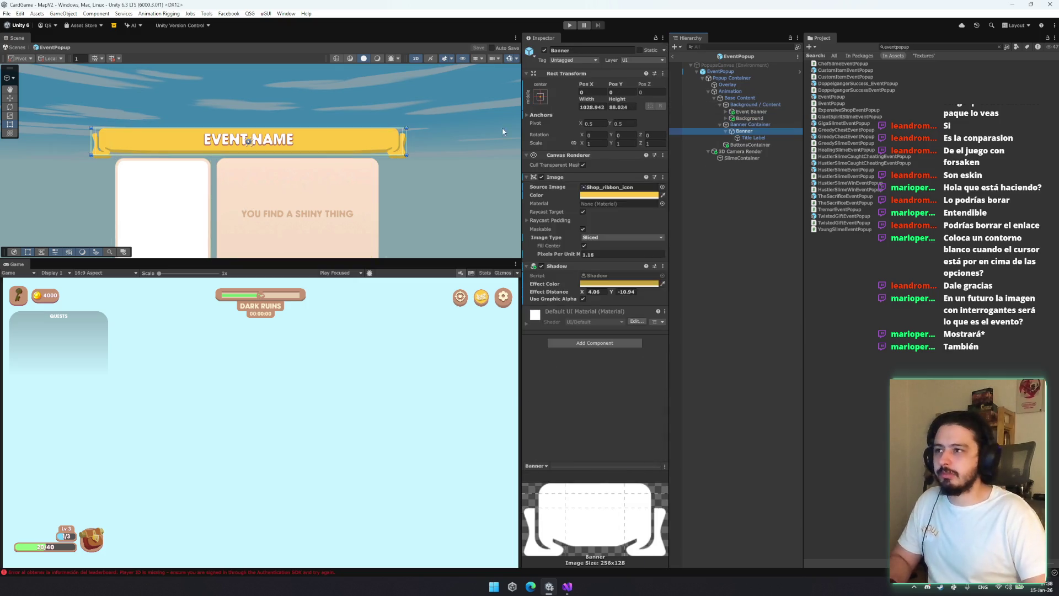
key(Up)
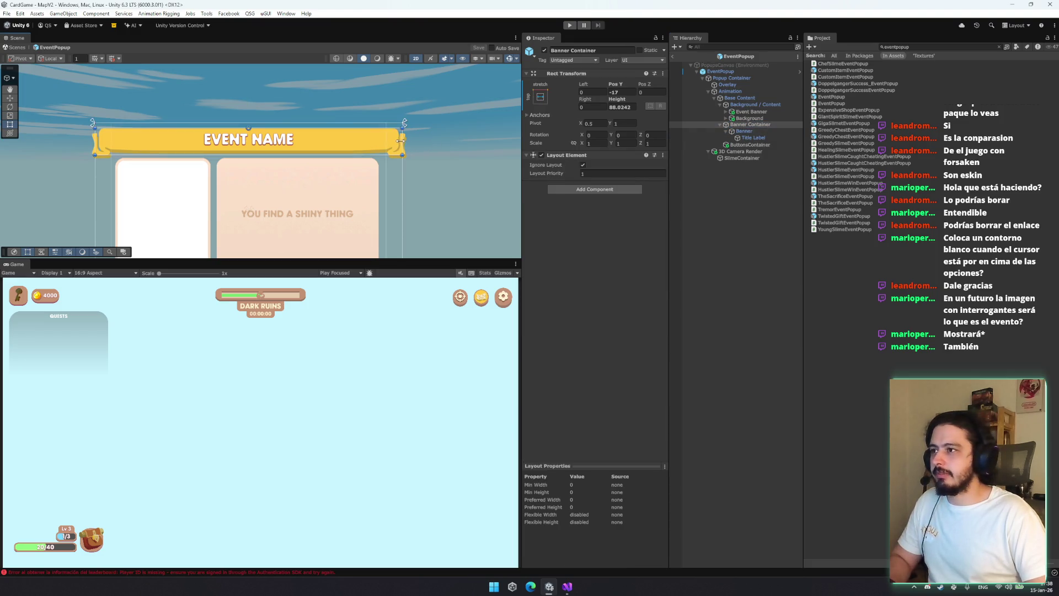
Shrink the yellow Banner's width symmetrically by dragging its side handle
click(770, 130)
mouse_move(424, 134)
mouse_down()
mouse_move(343, 136)
mouse_move(353, 136)
mouse_up()
click(743, 138)
click(744, 130)
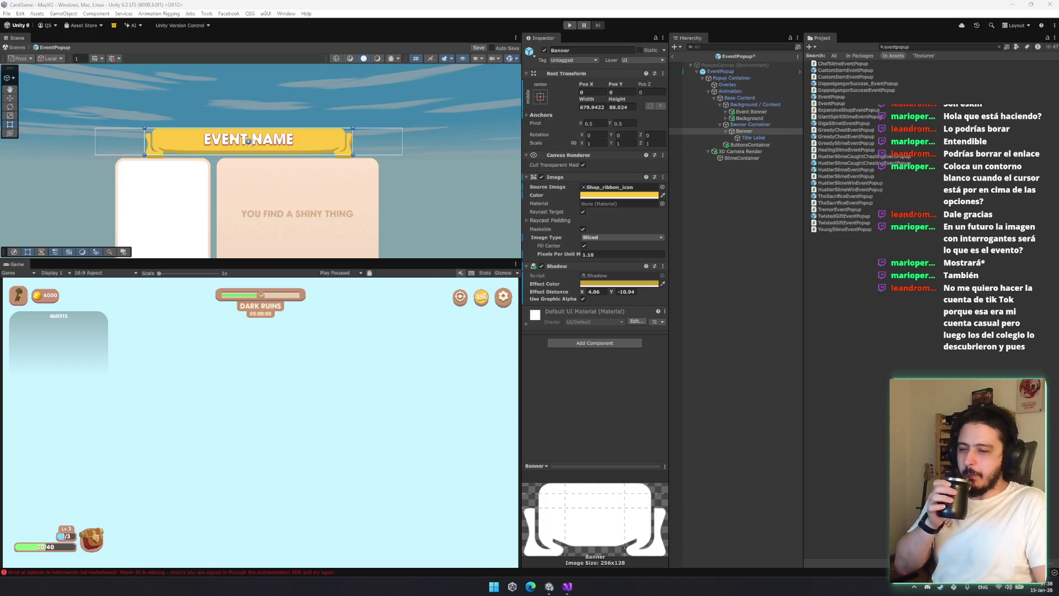
Adjust the Banner's height, raising its top edge to about 805 by 84 at Pos Y 2.1
mouse_move(364, 225)
mouse_down()
mouse_move(405, 152)
mouse_move(414, 237)
mouse_up()
key(t)
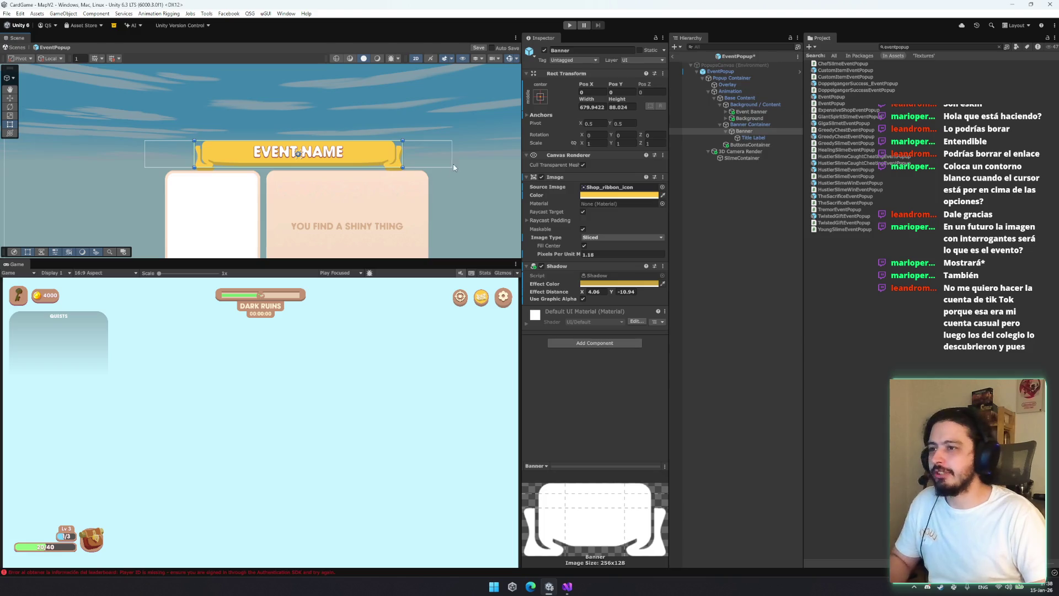
scroll(353, 144, up, 3)
mouse_move(386, 172)
mouse_down()
mouse_move(390, 160)
mouse_move(383, 167)
mouse_up()
key(ctrl+z)
mouse_move(380, 131)
mouse_down()
mouse_move(474, 145)
mouse_move(463, 146)
mouse_up()
mouse_move(430, 248)
mouse_down()
mouse_move(439, 157)
mouse_move(415, 94)
mouse_up()
click(752, 137)
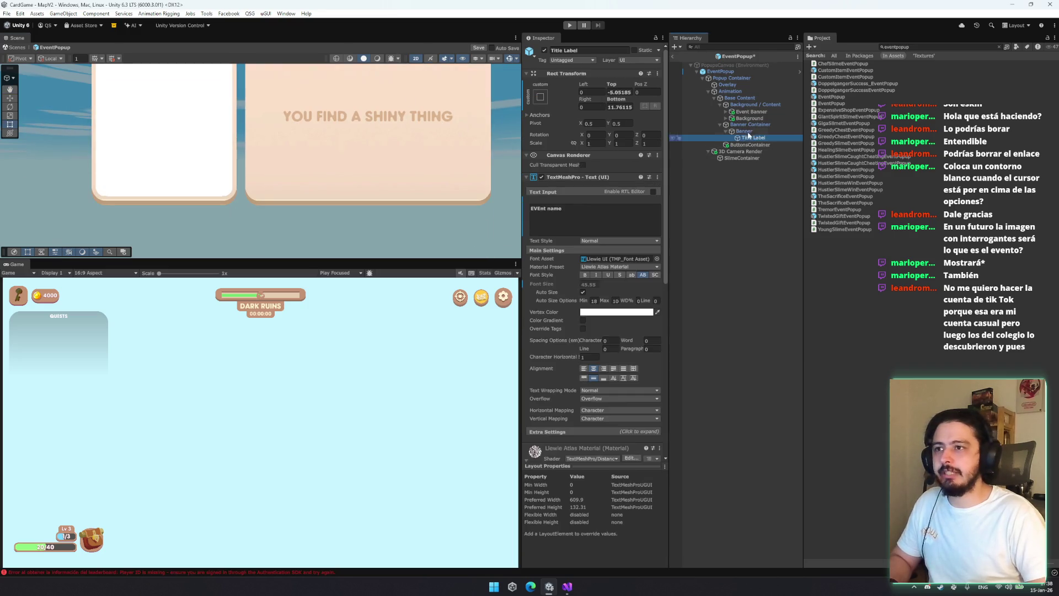
Make the Event Banner and Background shadows a more opaque brown and save the prefab
click(748, 118)
key(Up)
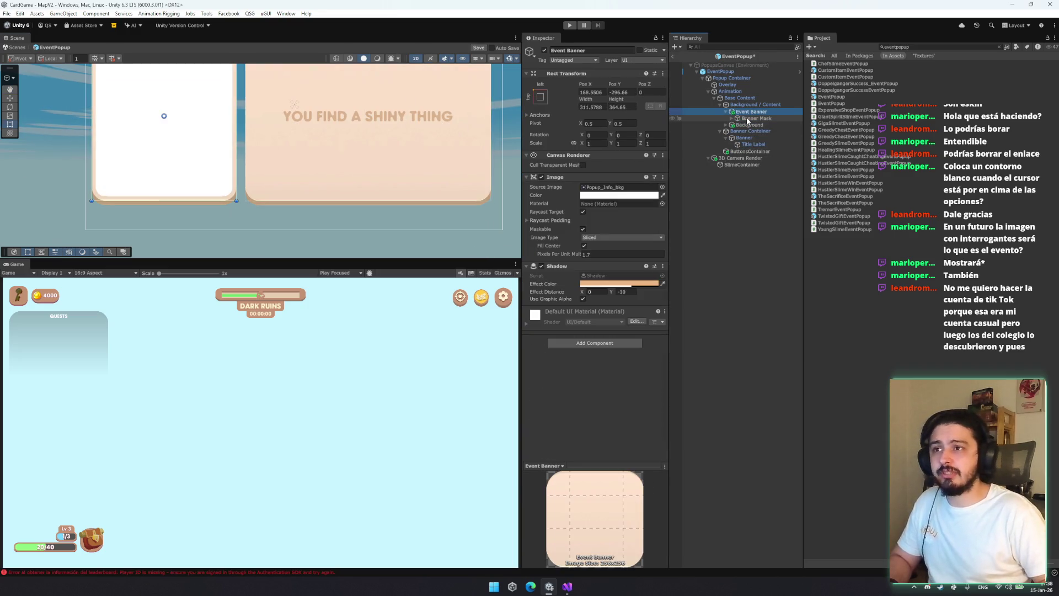
ctrl+click(746, 118)
click(638, 285)
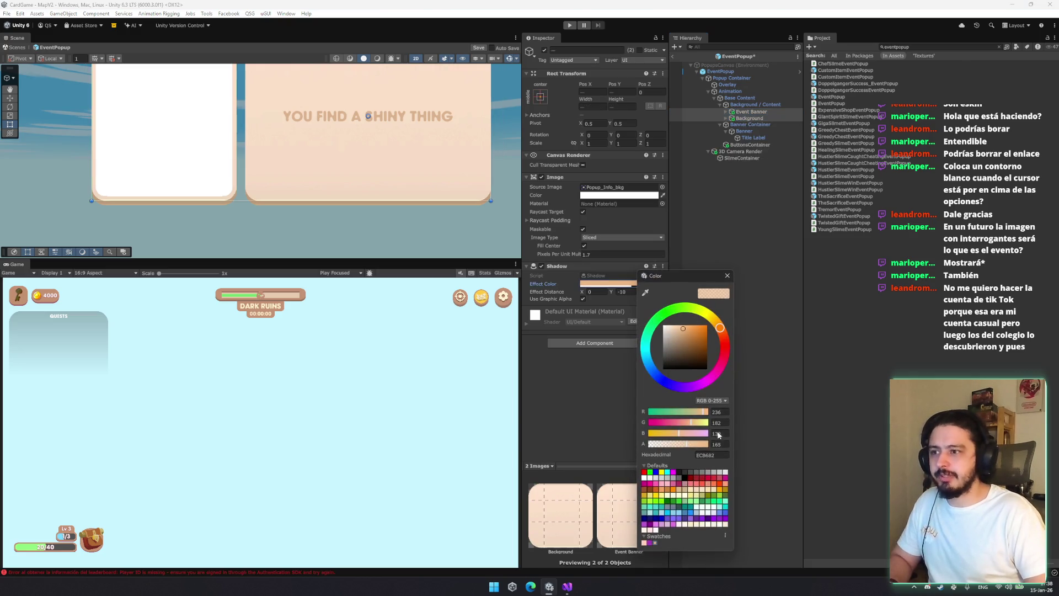
click(704, 444)
drag(679, 333, 680, 341)
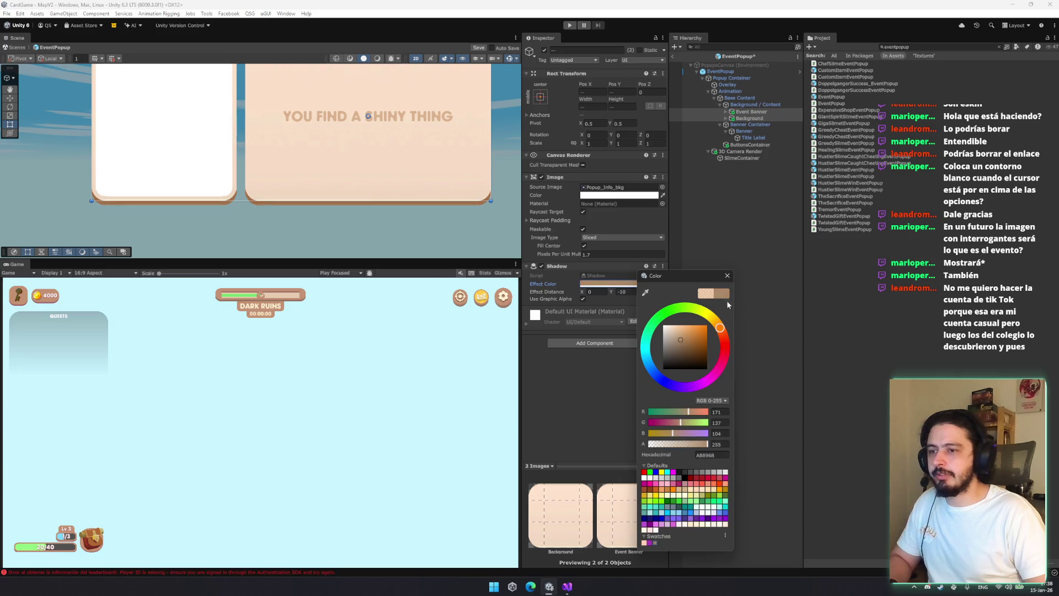
click(750, 288)
key(ctrl+s)
Change both cards' shadow colour to a muted greyish peach (CBB6A5) and save the prefab
mouse_move(466, 187)
mouse_down()
mouse_move(433, 196)
mouse_move(351, 181)
mouse_move(437, 201)
mouse_up()
scroll(437, 201, down, 2)
click(780, 111)
shift+click(784, 118)
click(621, 283)
click(676, 283)
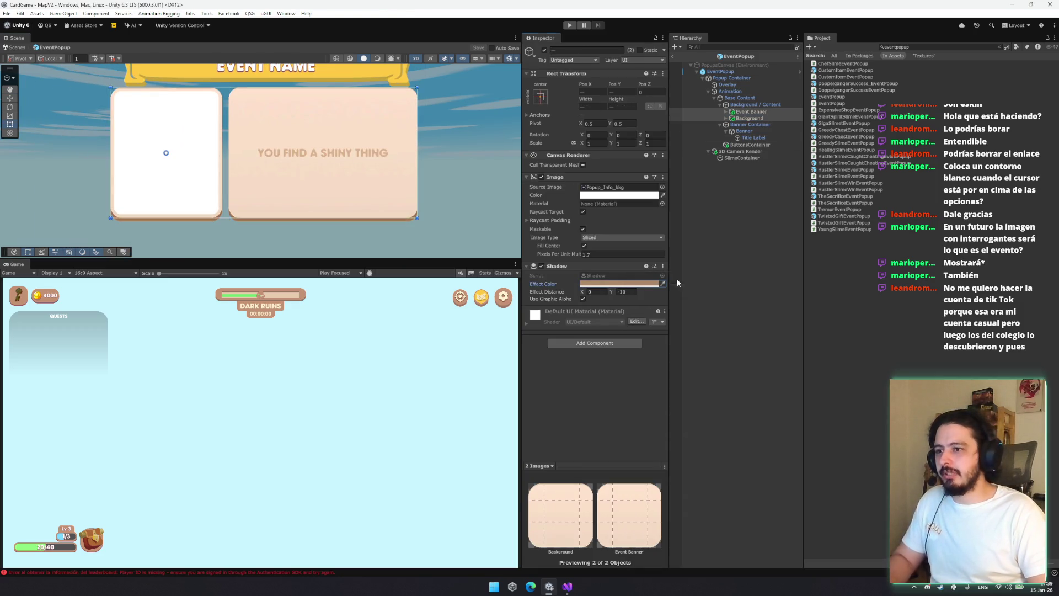
click(662, 283)
click(323, 182)
click(617, 284)
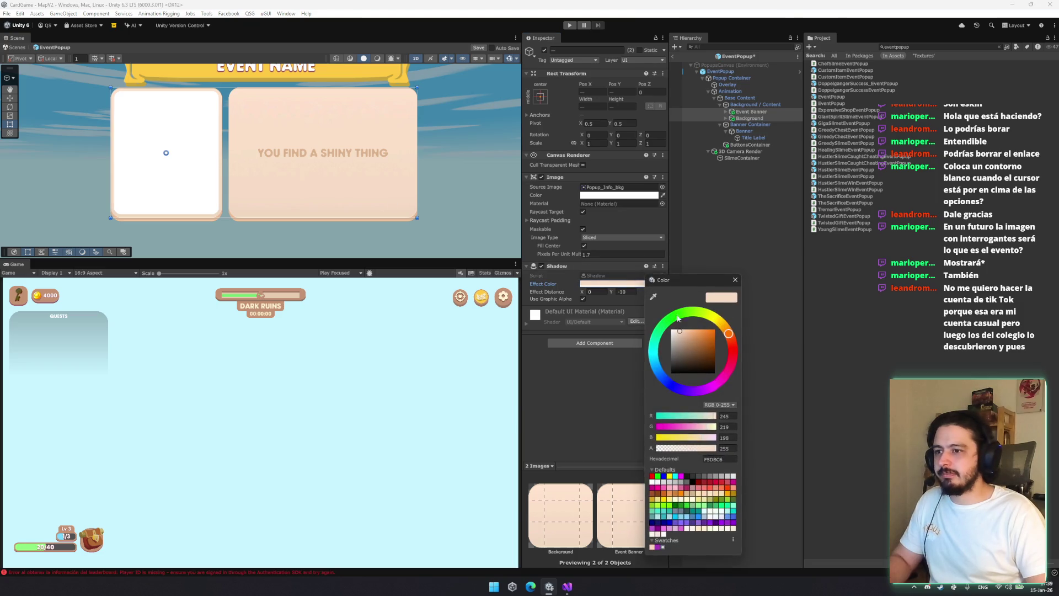
drag(681, 334, 680, 341)
click(735, 279)
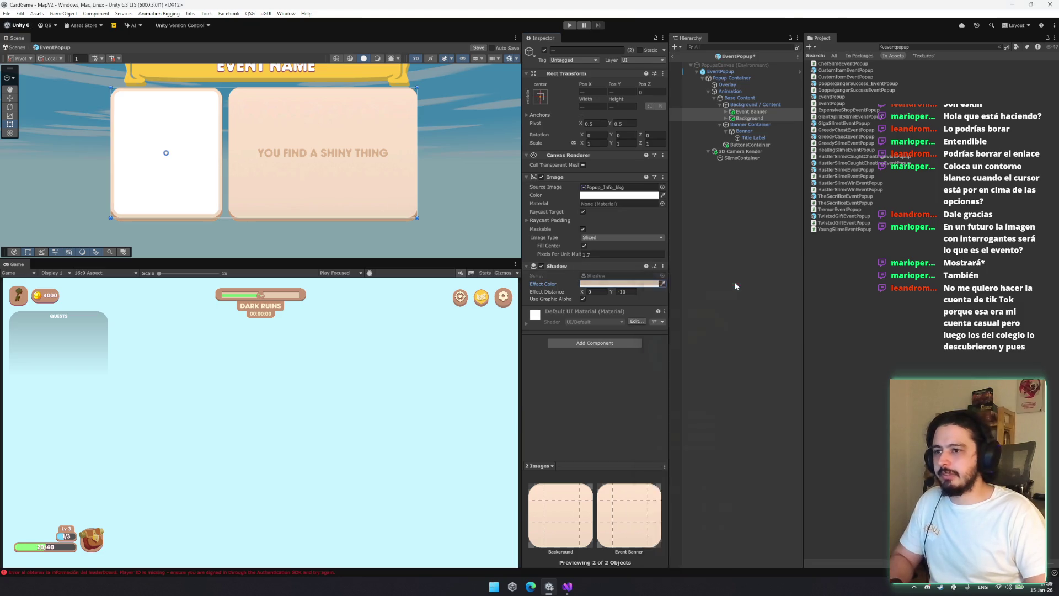
click(703, 257)
key(ctrl+s)
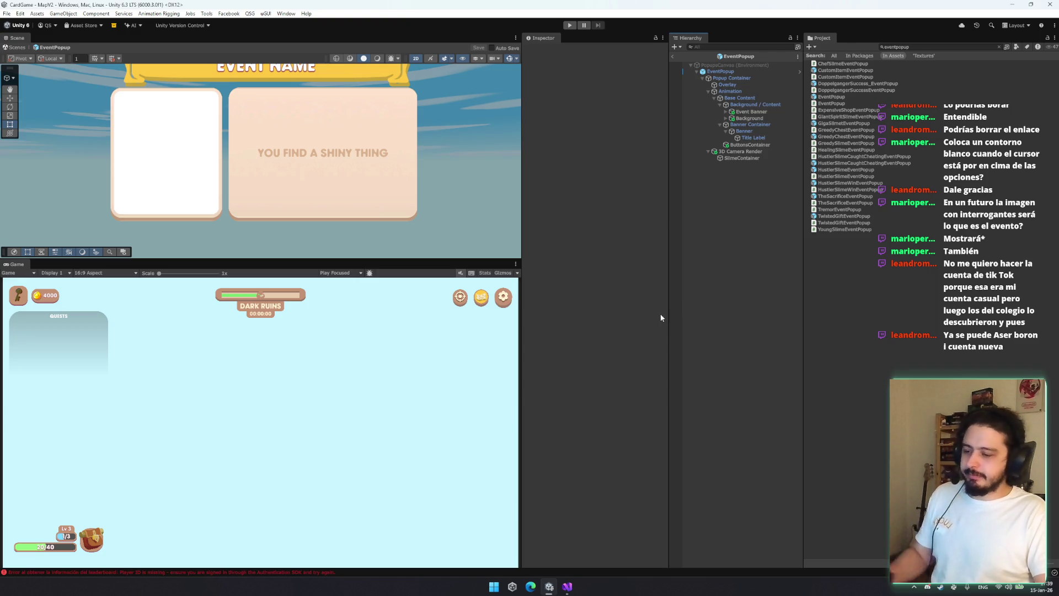
Select Event Banner and step through Title Label to the Banner
scroll(445, 180, up, 2)
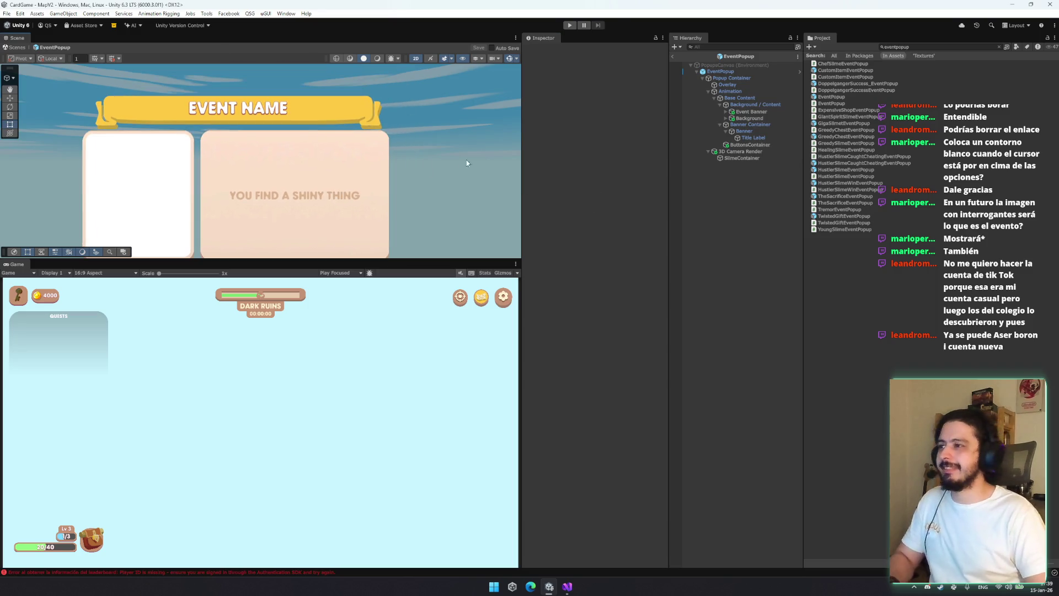
scroll(419, 154, down, 2)
click(753, 113)
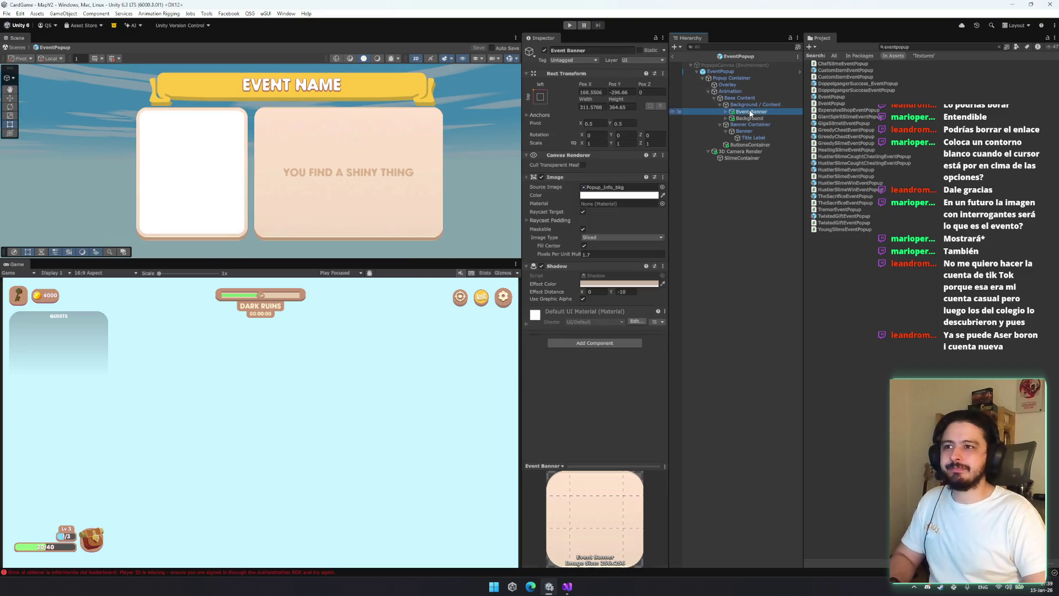
key(Down)
key(Down)
key(Down)
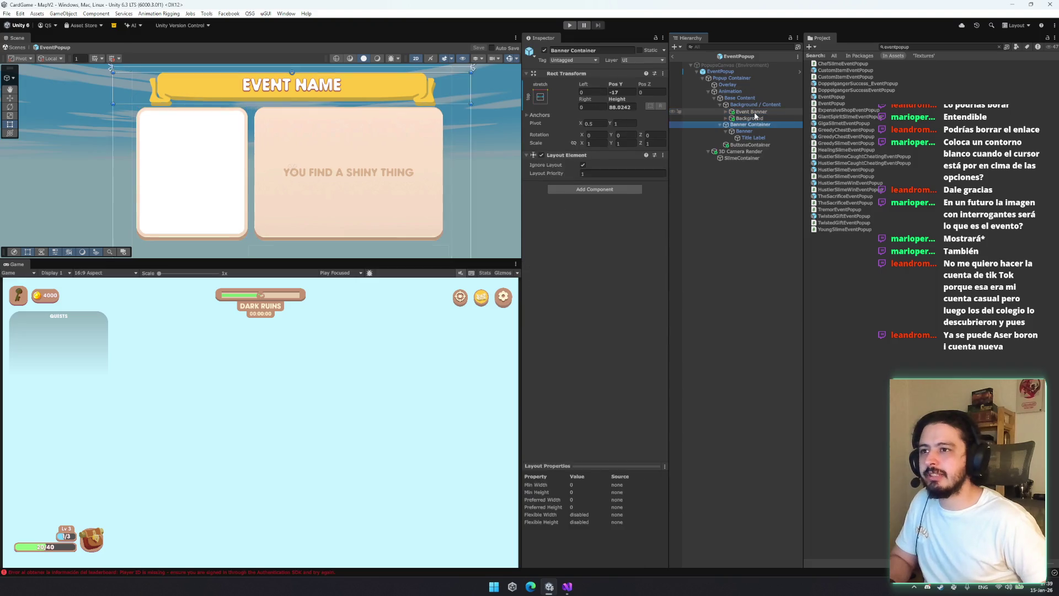
key(Up)
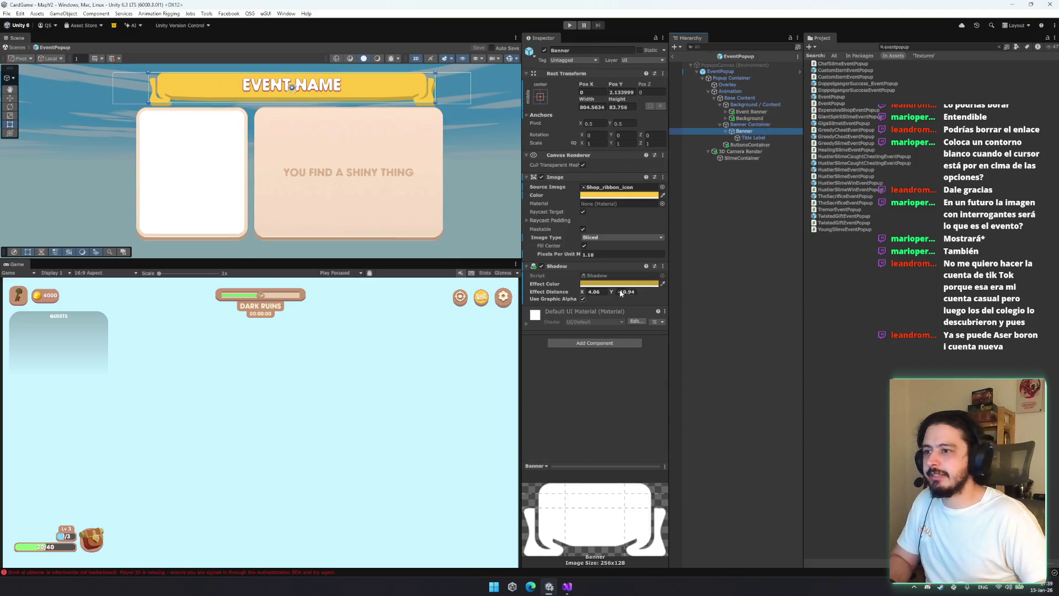
Set the banner Shadow's Effect Distance Y to -10
click(625, 292)
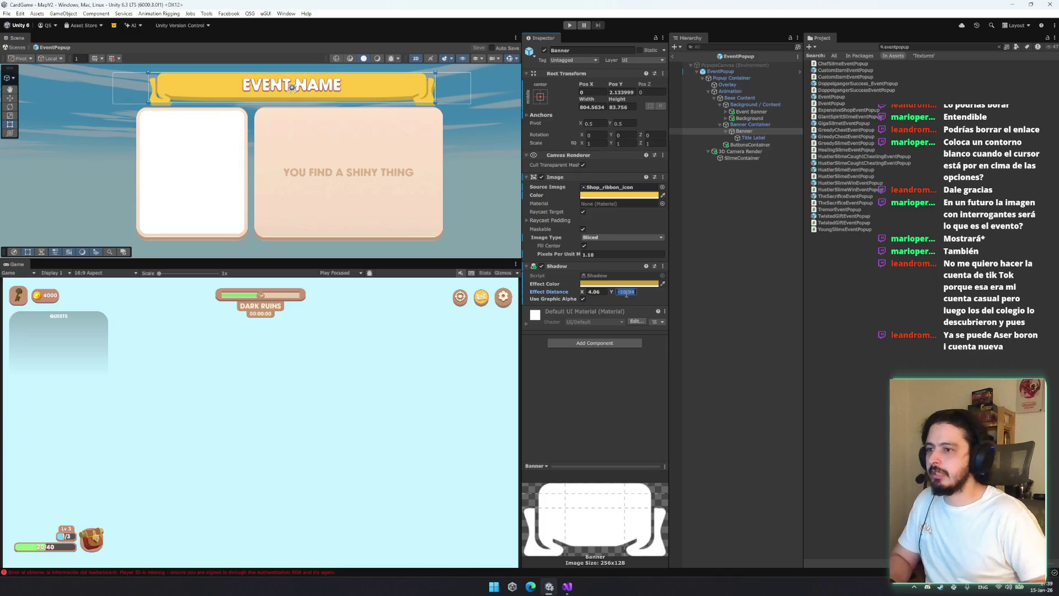
text(-10)
key(Return)
scroll(271, 131, up, 10)
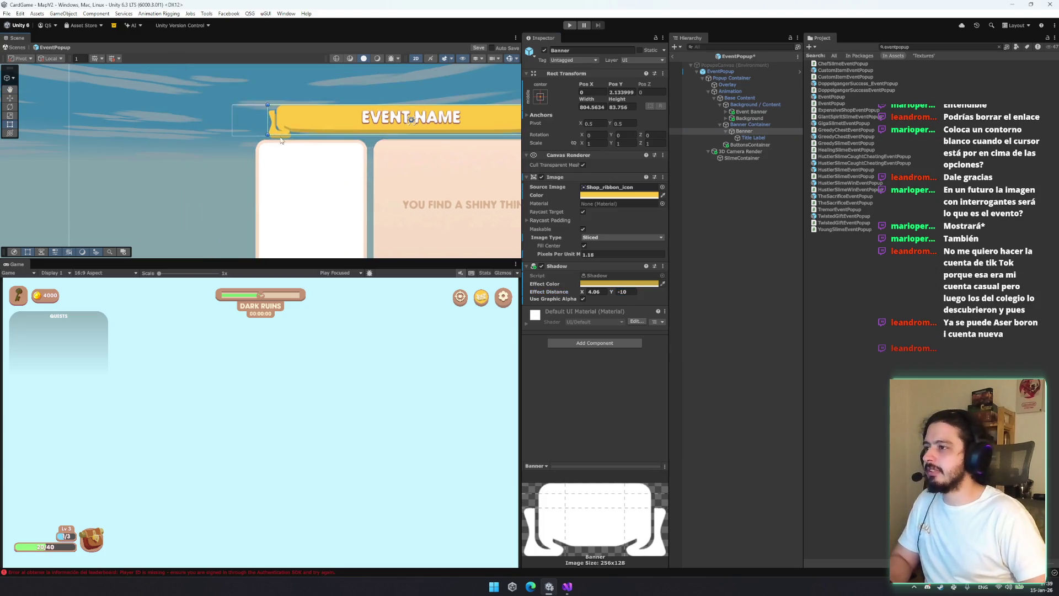
scroll(292, 132, up, 6)
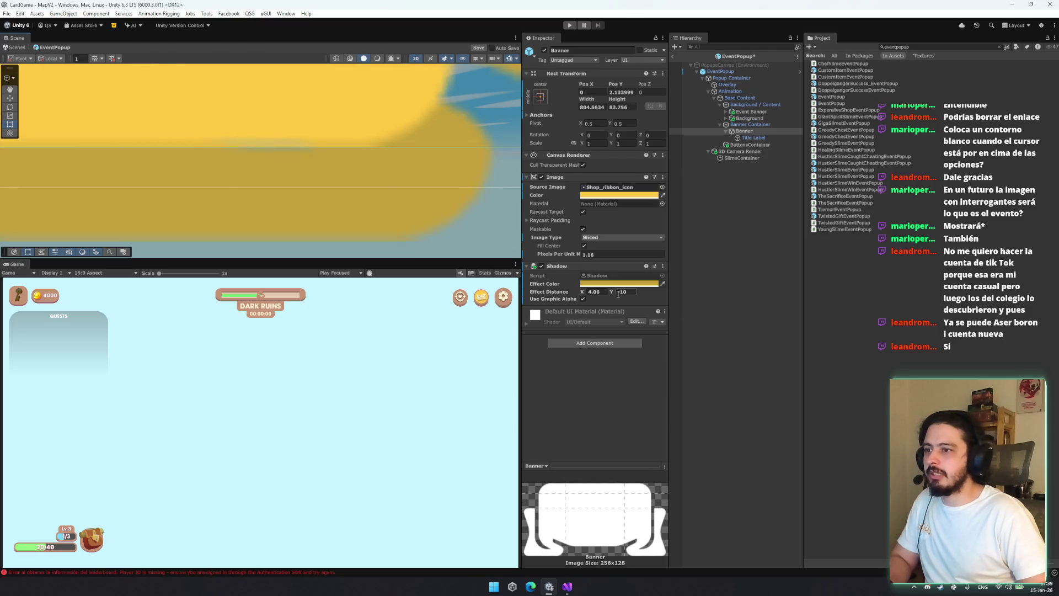
Frame the EVENT NAME Render Banner in view and save the EventPopup prefab
click(445, 214)
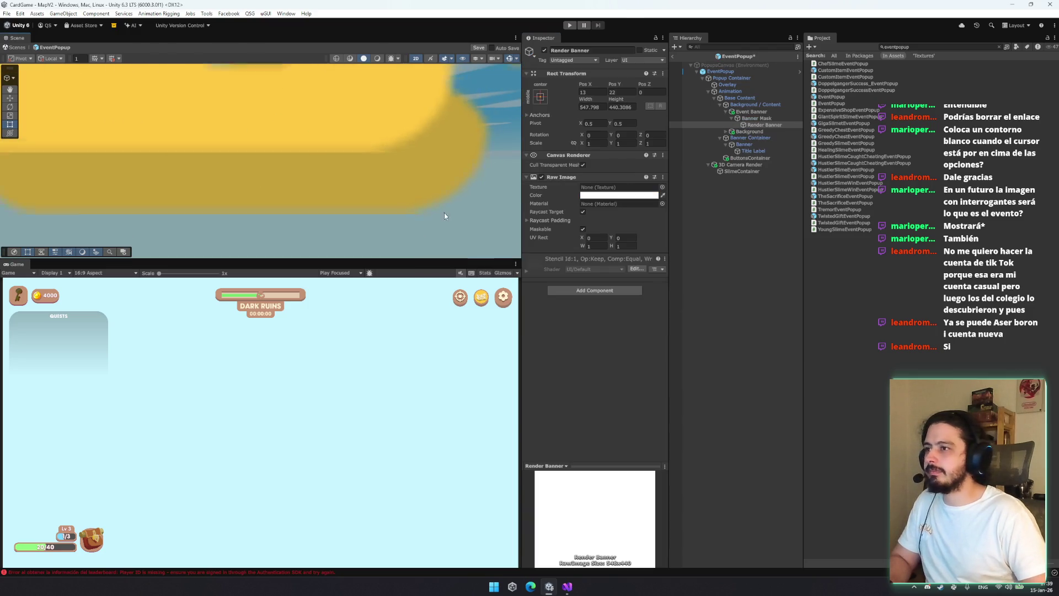
scroll(445, 214, down, 8)
key(f)
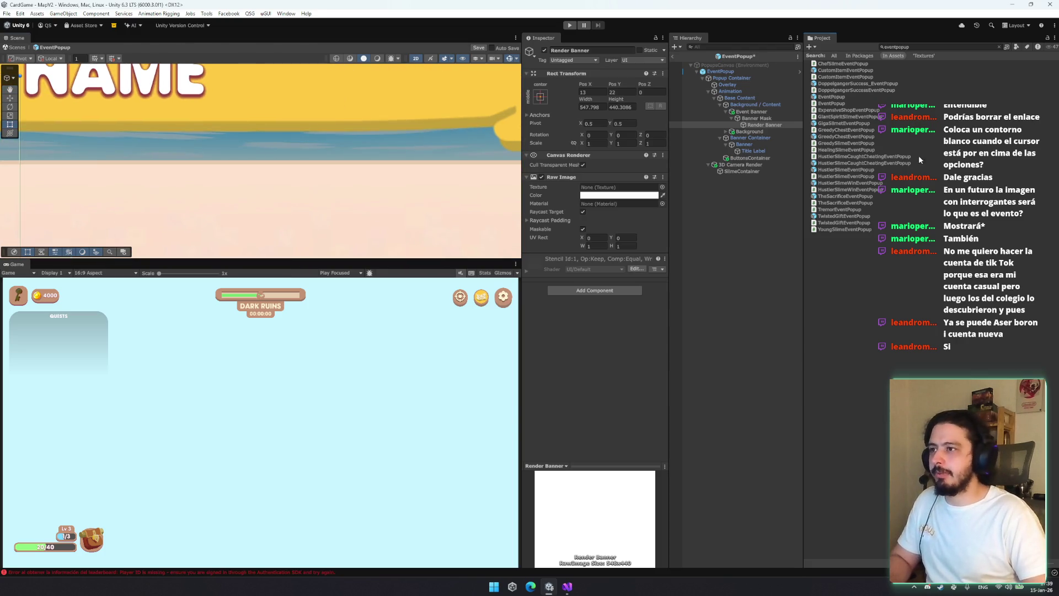
scroll(229, 170, down, 5)
key(ctrl+s)
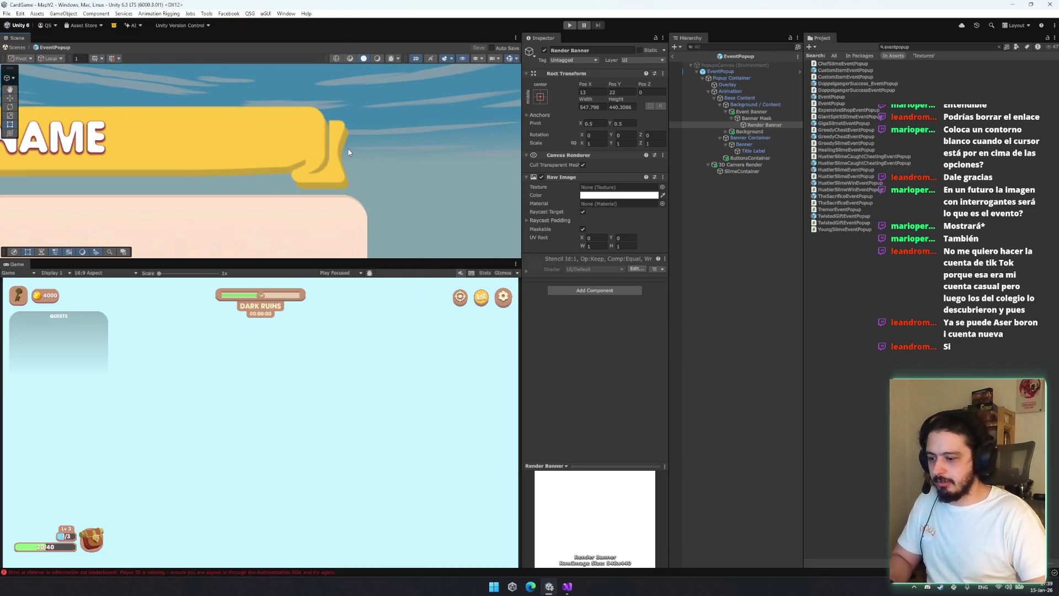
scroll(349, 152, down, 5)
click(796, 176)
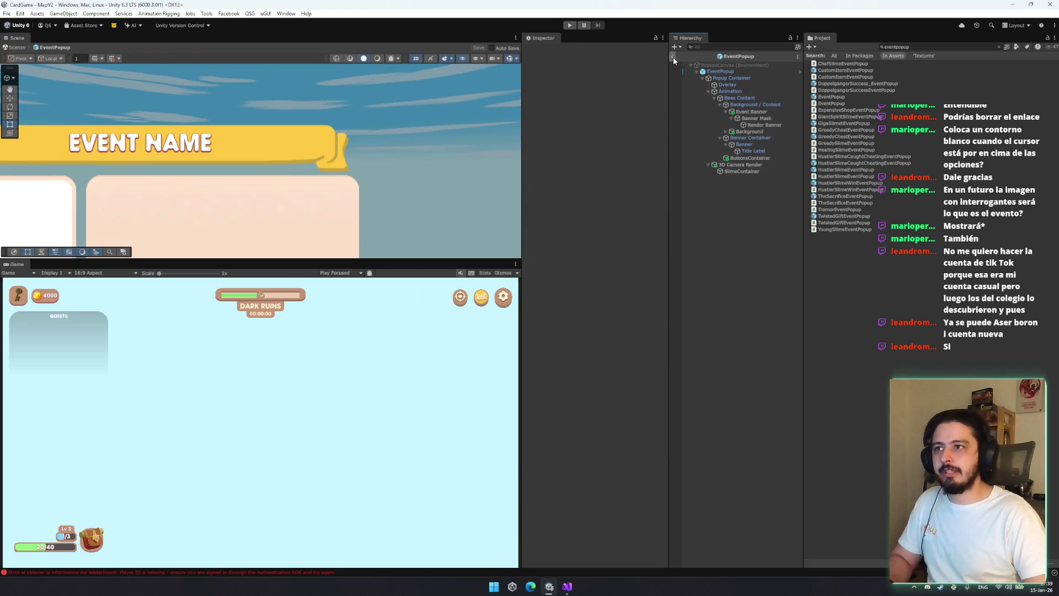
Exit the EventPopup prefab, search 'picker' and open PickRewardPopup, selecting Player Inventory Container
key(f)
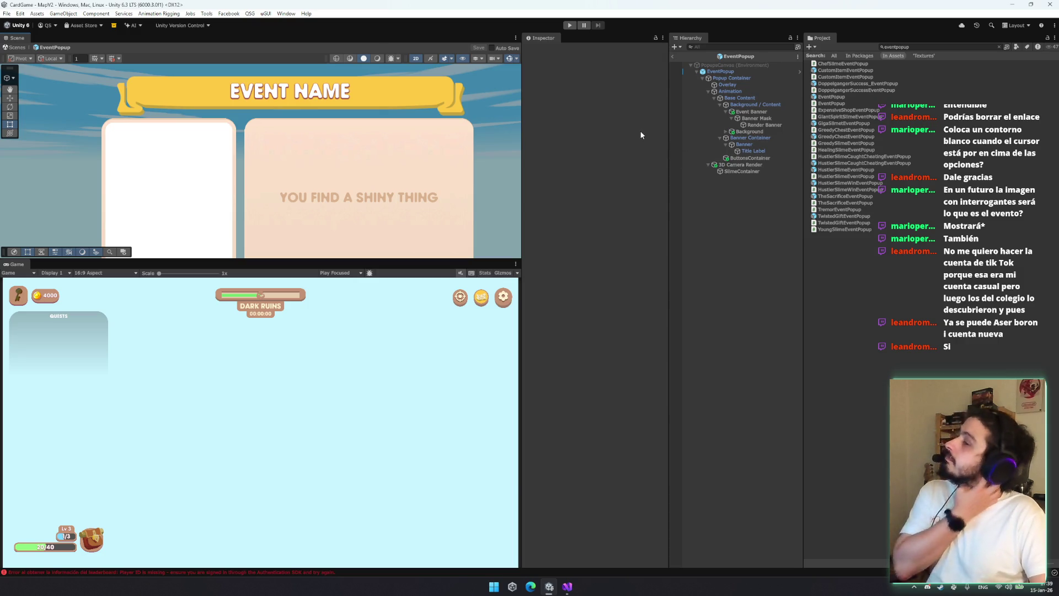
click(673, 56)
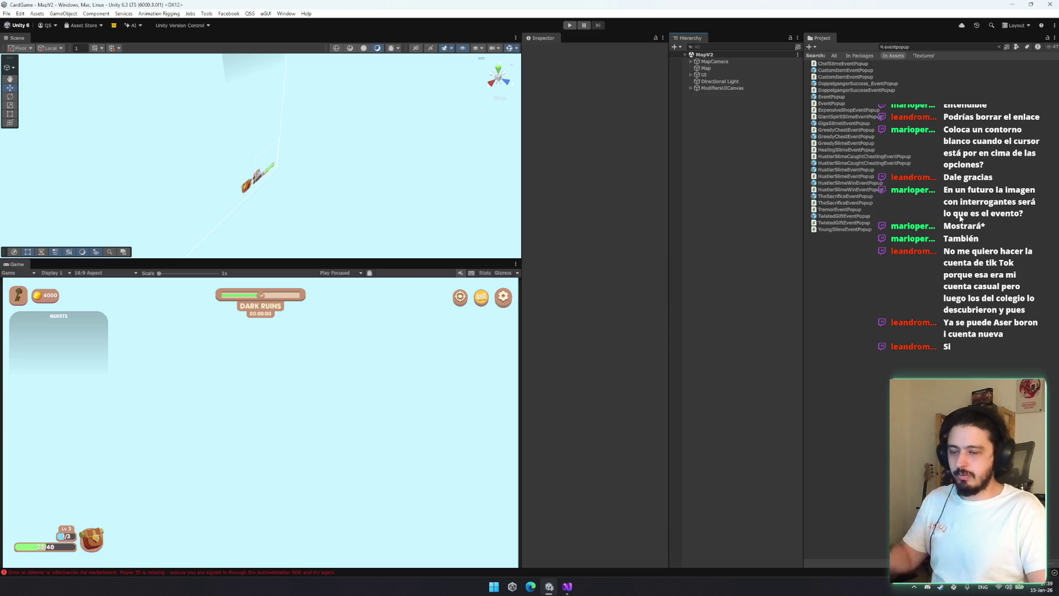
click(932, 48)
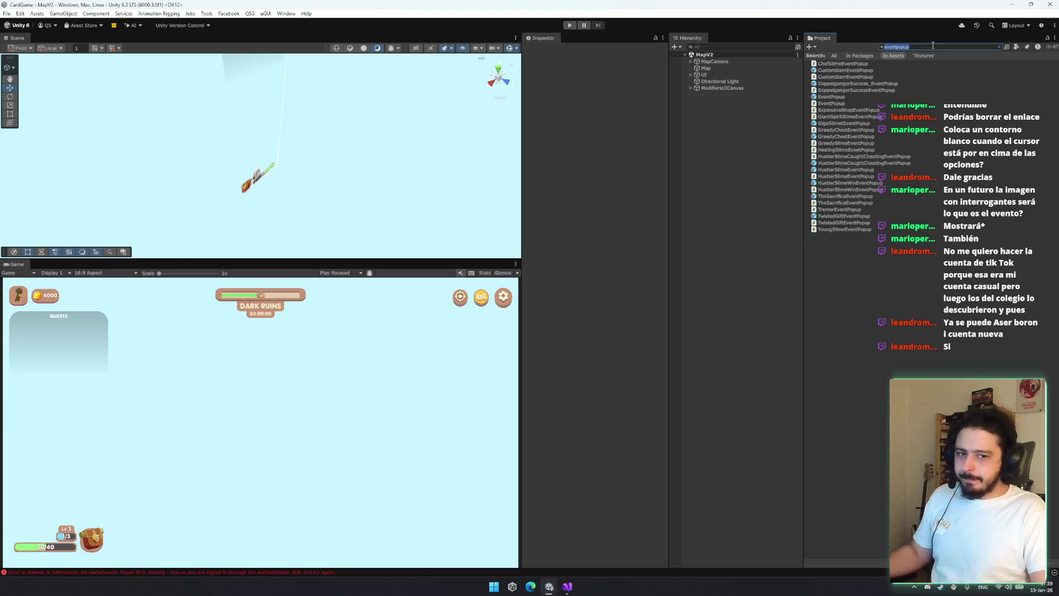
text(chest)
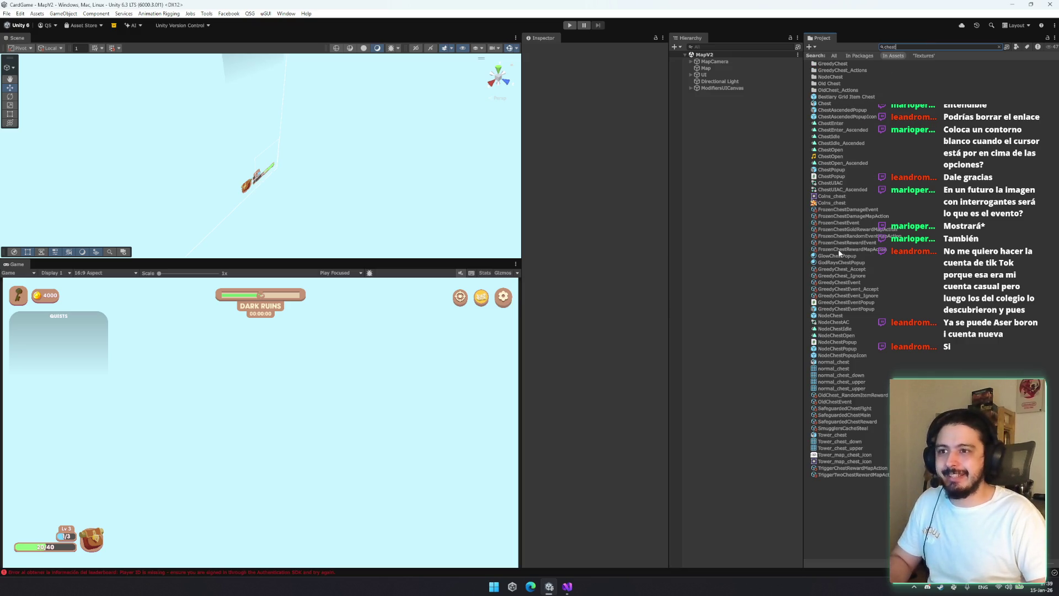
key(ctrl+a)
text(picke)
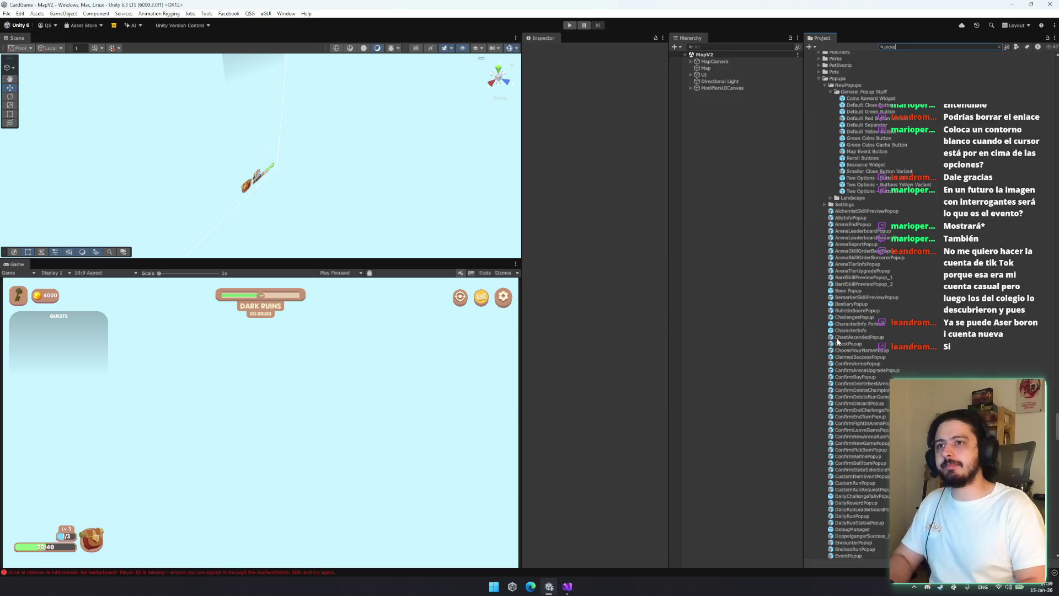
key(BackSpace)
text(reward)
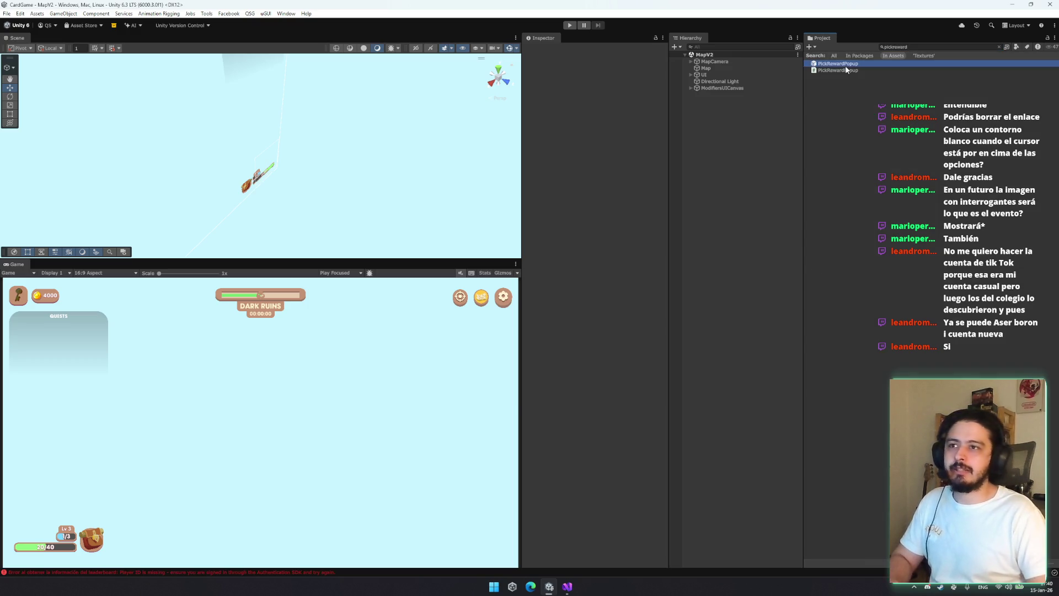
double_click(838, 64)
scroll(375, 165, up, 5)
click(739, 125)
Shift the Backpack panel left to X 190 with the Move tool
click(726, 132)
click(726, 131)
double_click(753, 143)
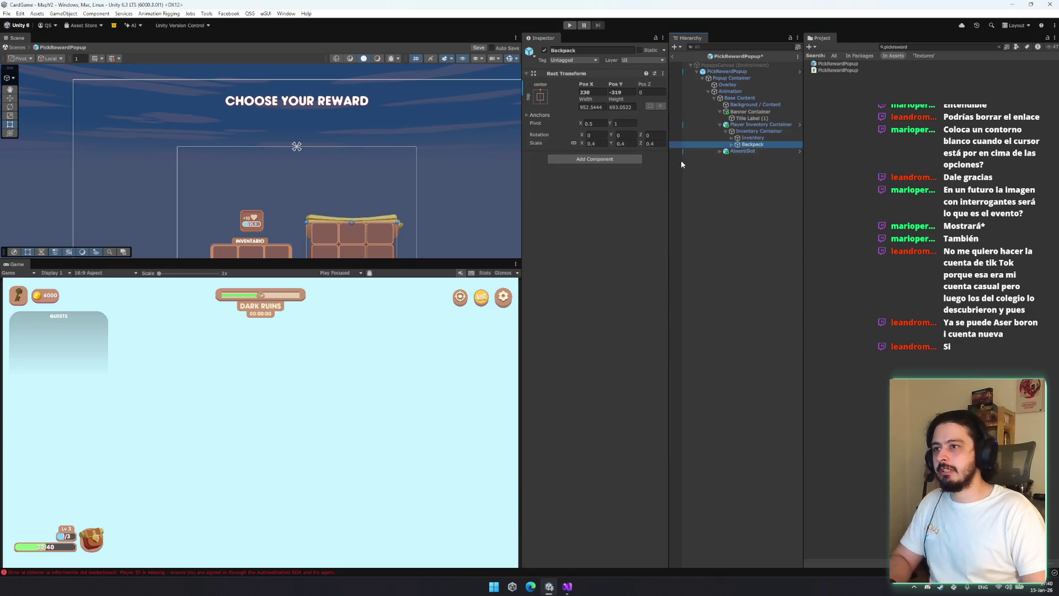
key(w)
drag(418, 182, 408, 182)
Raise the Inventory panel slightly and nudge the AbsorbSlot to the right
click(750, 137)
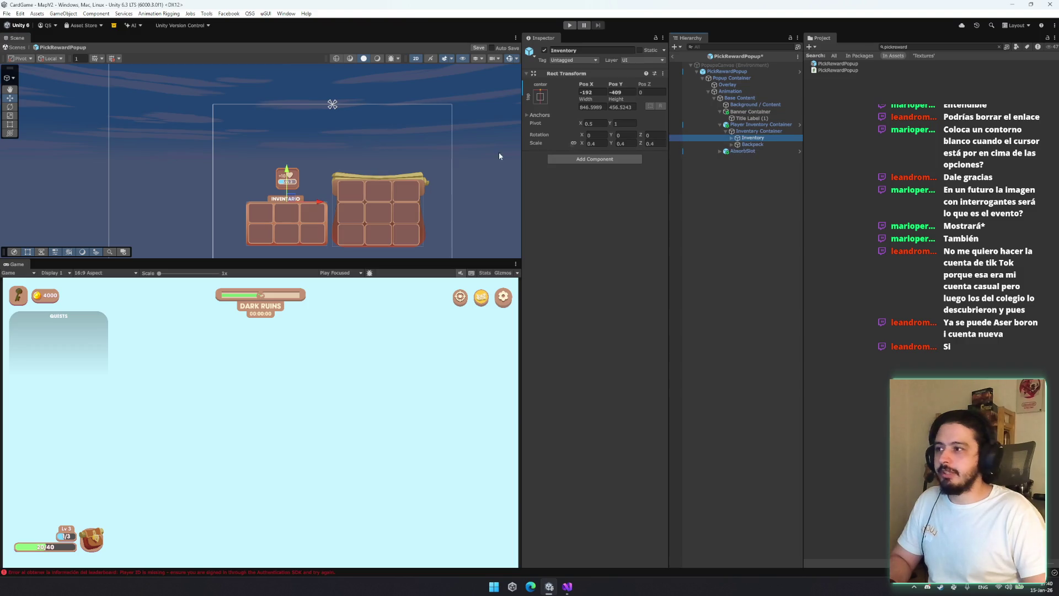
mouse_move(317, 203)
mouse_down()
mouse_move(290, 160)
mouse_move(297, 145)
mouse_move(288, 226)
mouse_move(271, 182)
mouse_move(264, 222)
mouse_move(309, 252)
mouse_up()
click(764, 149)
scroll(297, 246, up, 5)
click(271, 189)
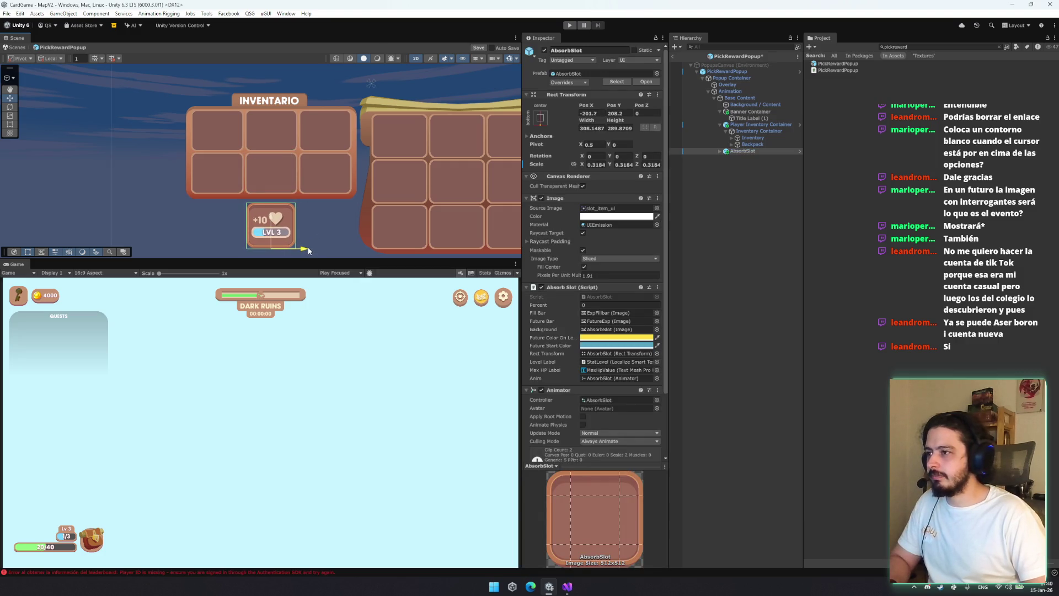
drag(364, 231, 273, 161)
scroll(273, 161, down, 2)
scroll(273, 164, down, 1)
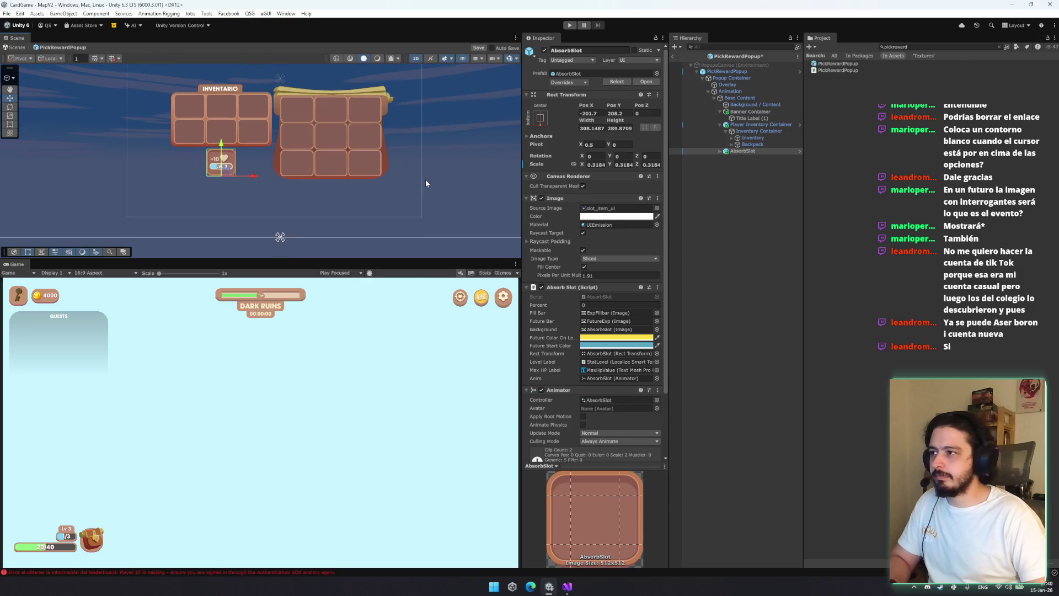
Move the AbsorbSlot beneath the backpack and lower the Inventory panel to Pos Y -406
click(425, 178)
click(759, 131)
click(760, 124)
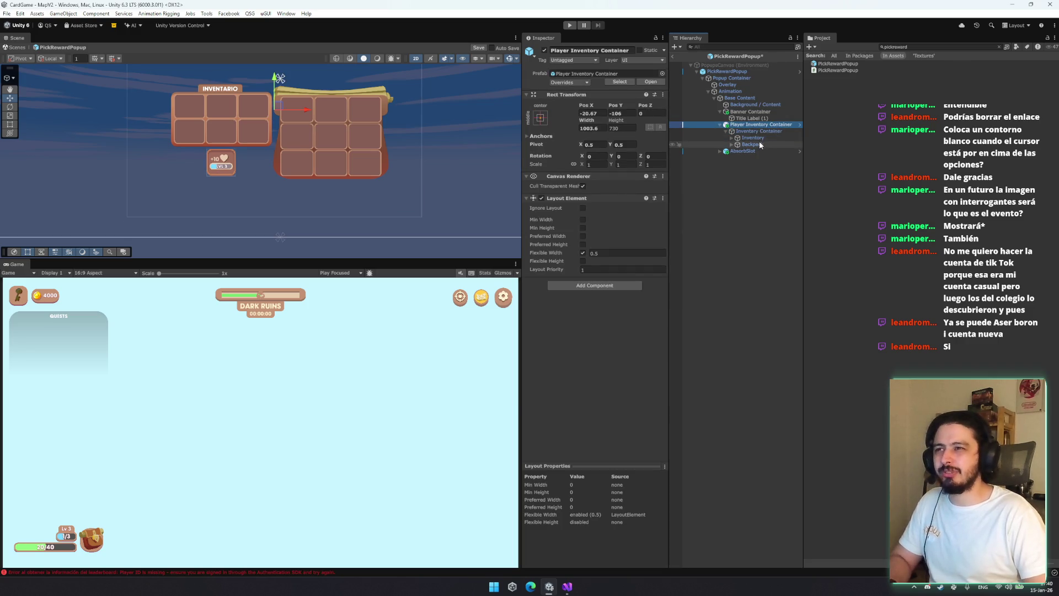
click(757, 145)
click(742, 151)
drag(226, 175, 284, 209)
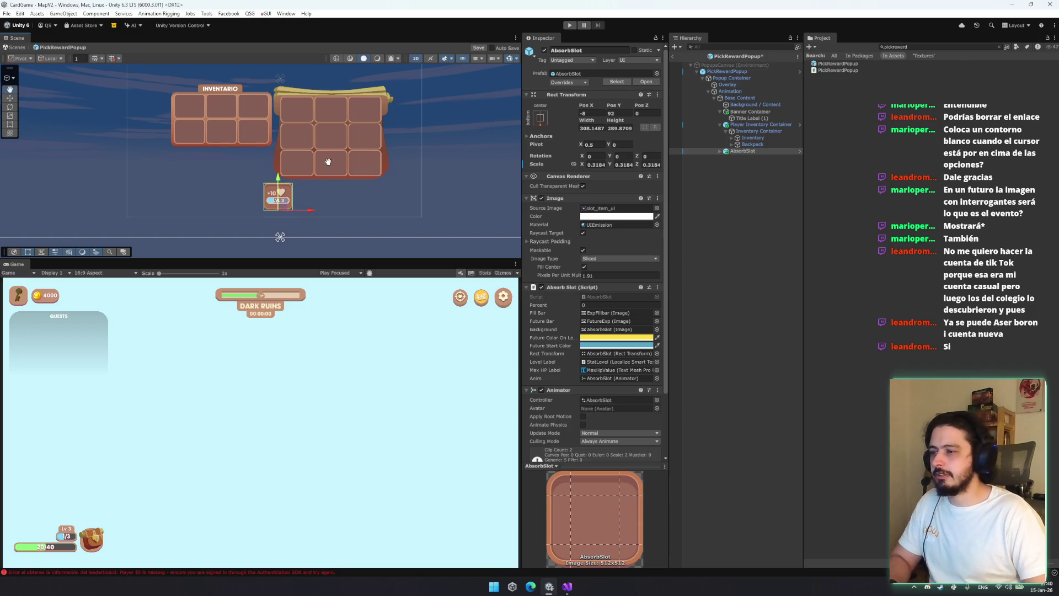
drag(328, 161, 336, 188)
click(753, 138)
drag(232, 92, 235, 121)
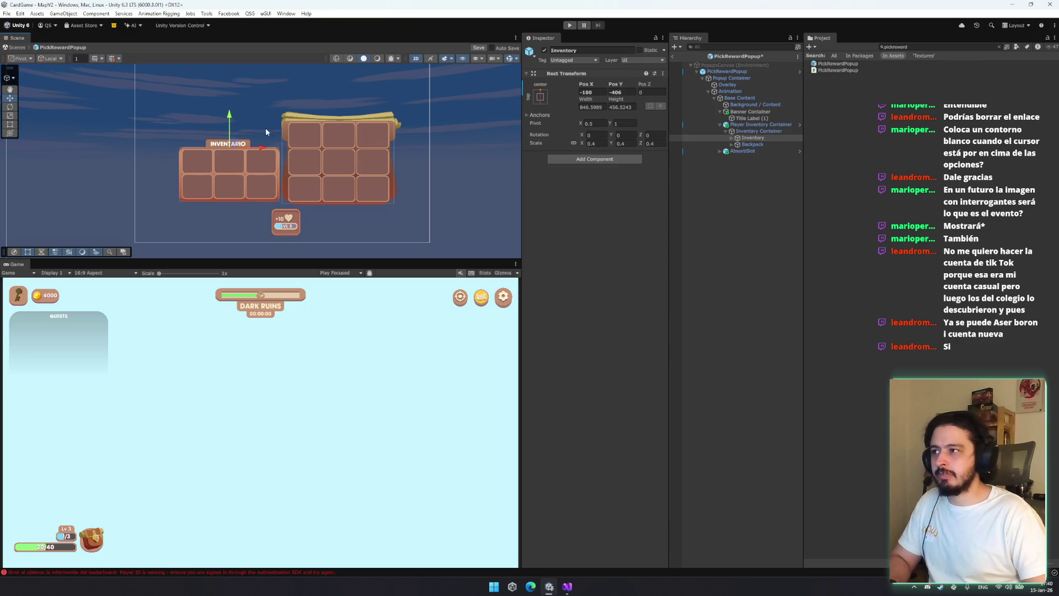
Enable the backpack's Title (1) label and lower BACKPACK onto the backpack panel at 124
click(752, 144)
click(737, 144)
click(752, 151)
click(544, 50)
drag(395, 132, 405, 150)
drag(350, 72, 348, 112)
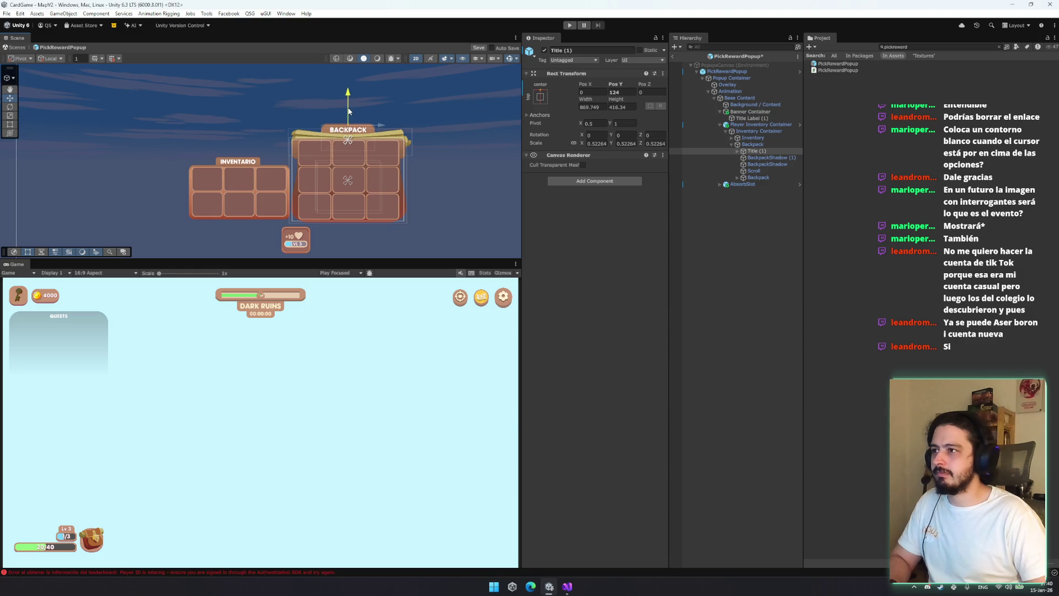
click(731, 144)
click(761, 144)
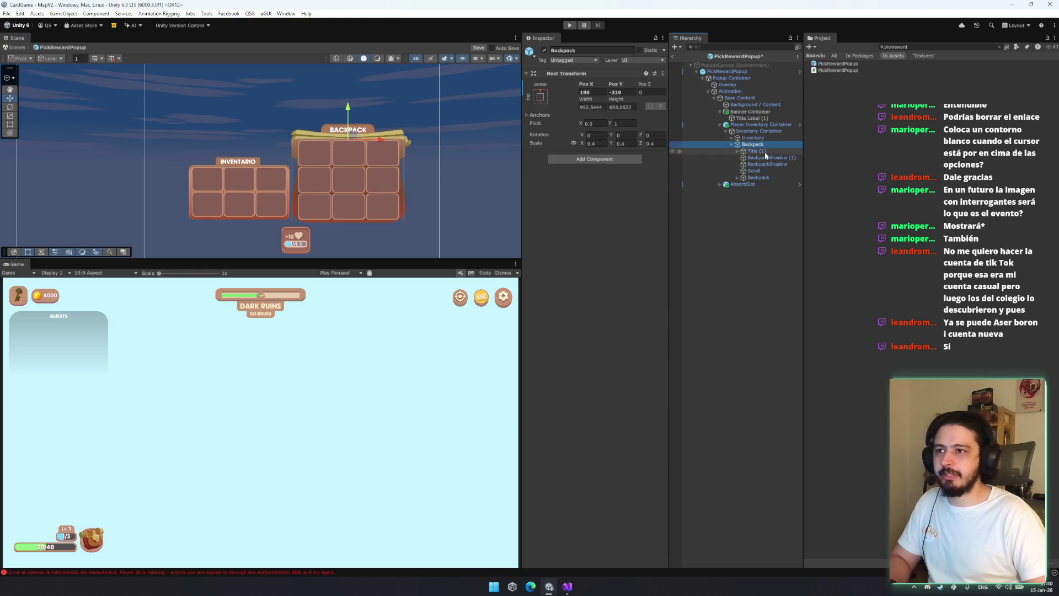
Select both the Inventory and Backpack Title labels and hide them
key(Up)
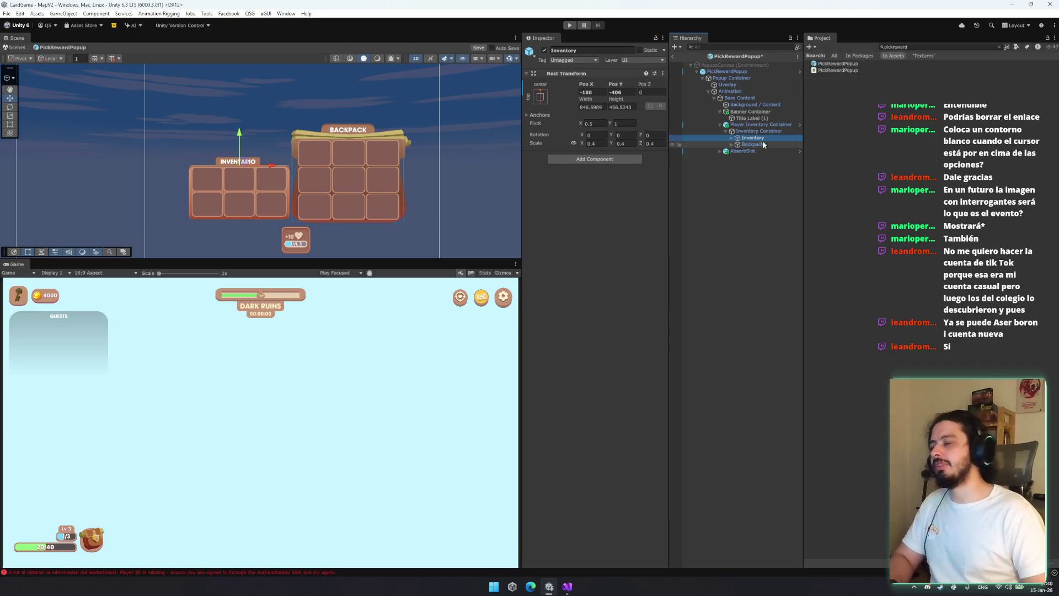
key(Right)
key(Down)
key(Down)
key(Down)
key(Right)
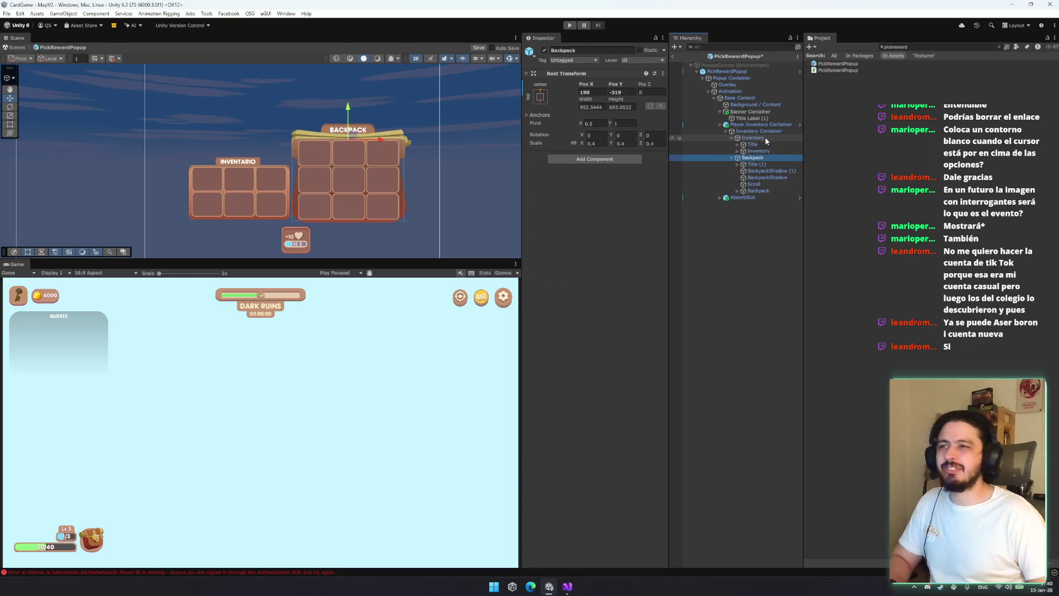
key(Down)
ctrl+click(761, 144)
click(544, 50)
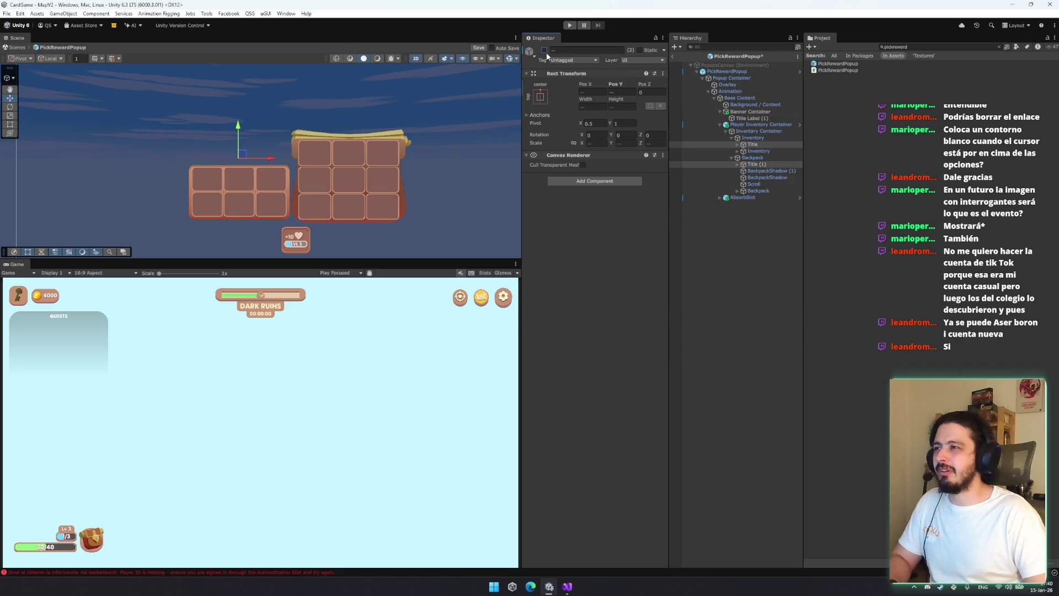
click(544, 51)
click(544, 50)
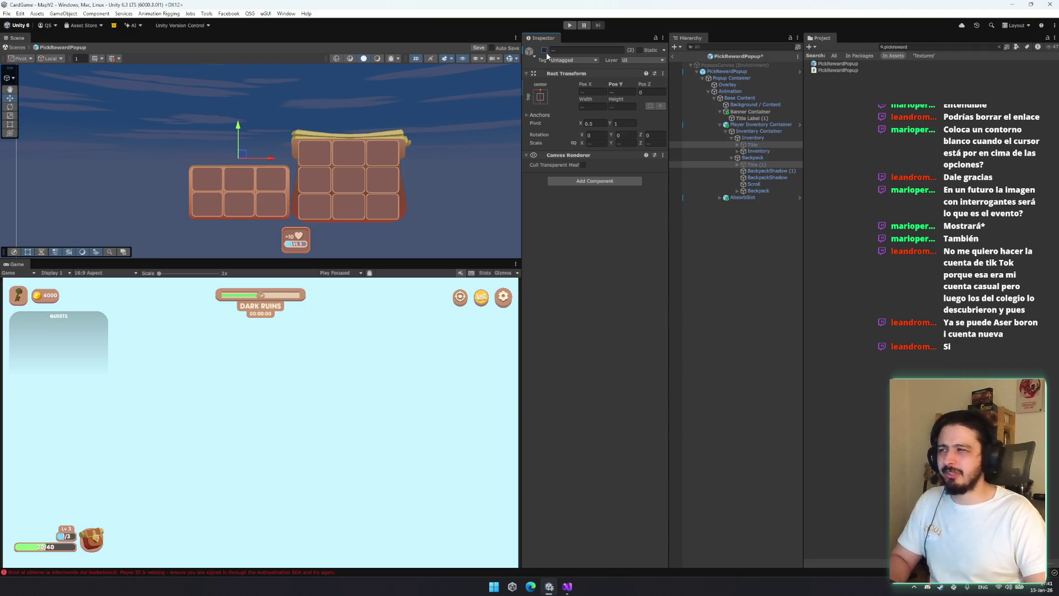
Raise the Inventory panel to the backpack's height at Pos Y -319
click(765, 138)
key(Left)
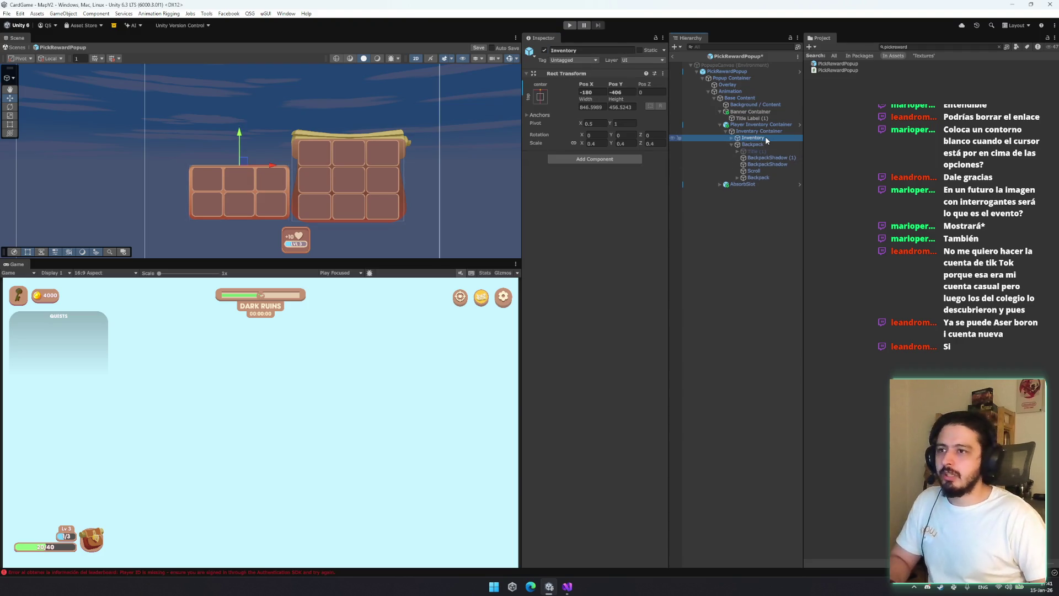
drag(243, 130, 253, 107)
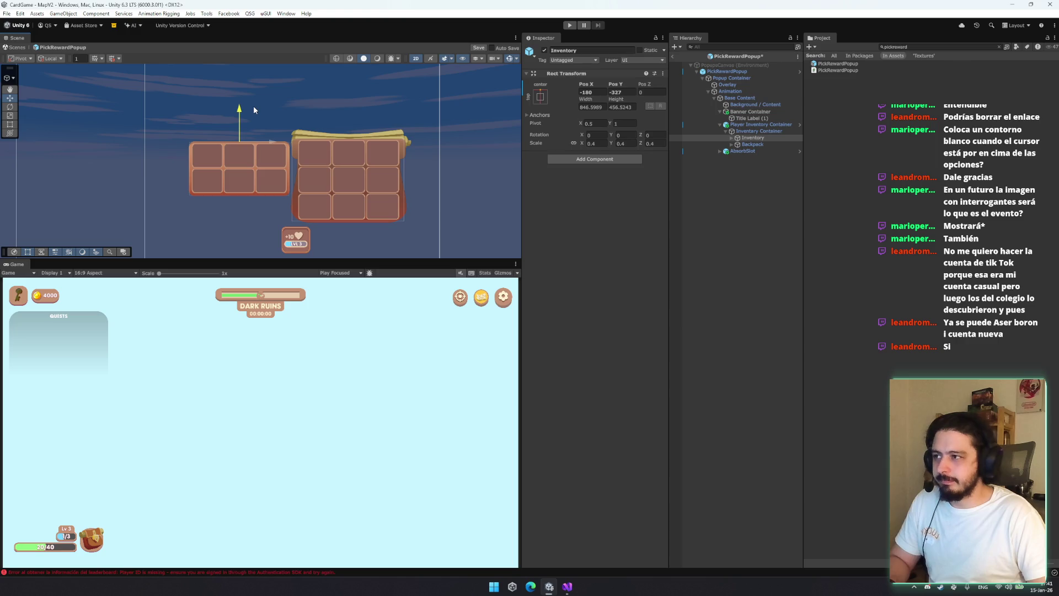
drag(240, 116, 241, 113)
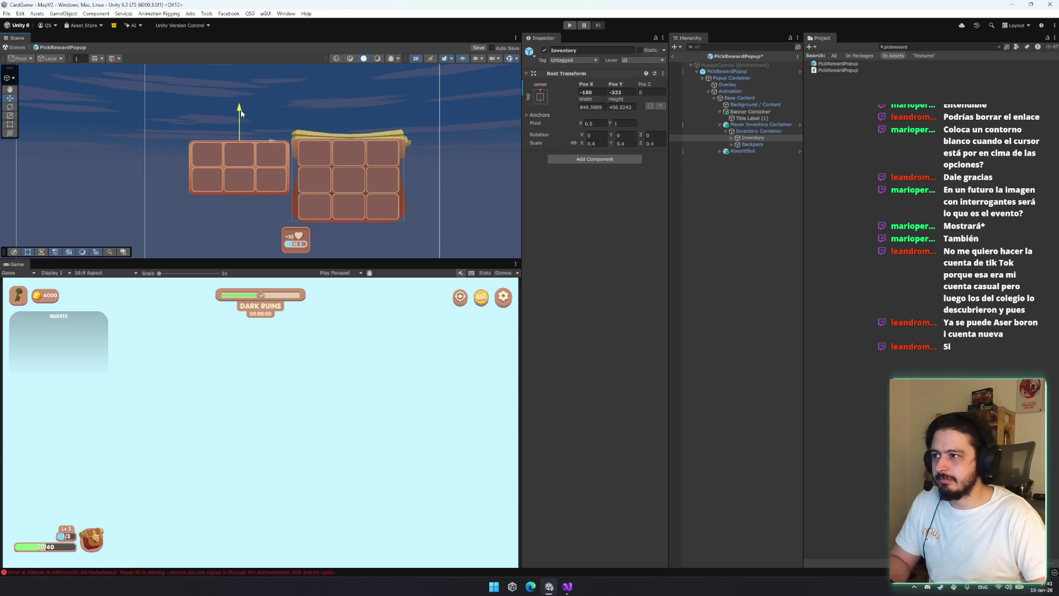
Select both Title labels and make them visible again
click(732, 138)
click(739, 145)
click(731, 158)
ctrl+click(752, 165)
click(544, 50)
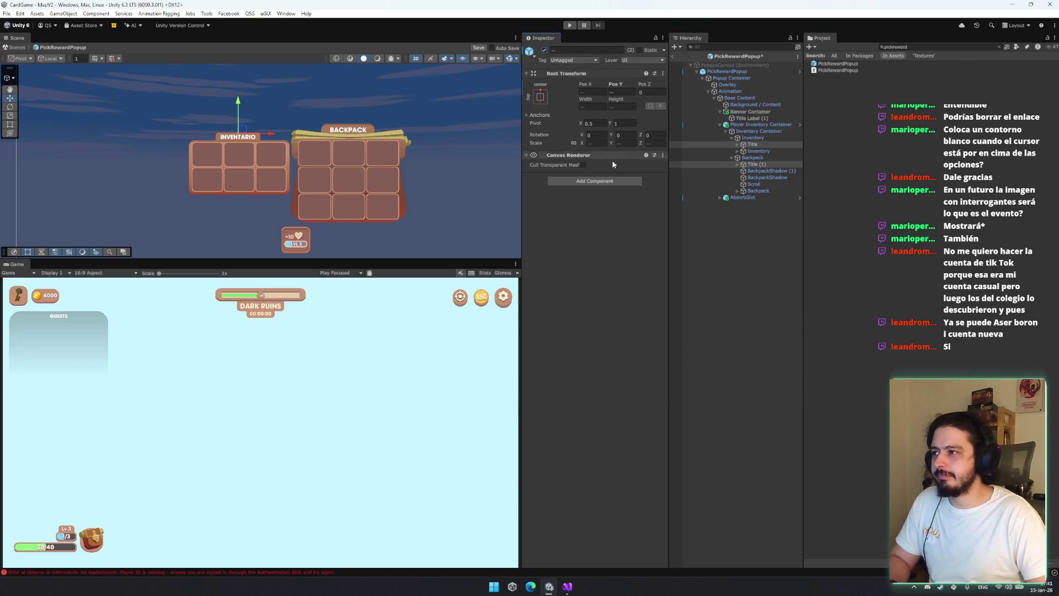
Expand the backpack's Title (1) and select the BACKPACK title background
click(737, 137)
click(762, 142)
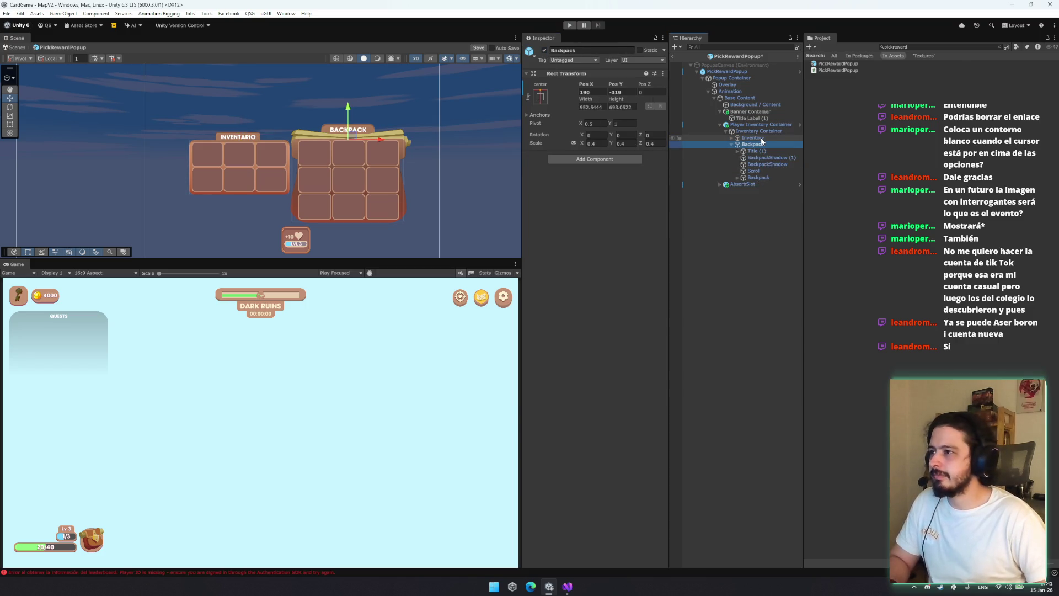
click(756, 150)
click(739, 149)
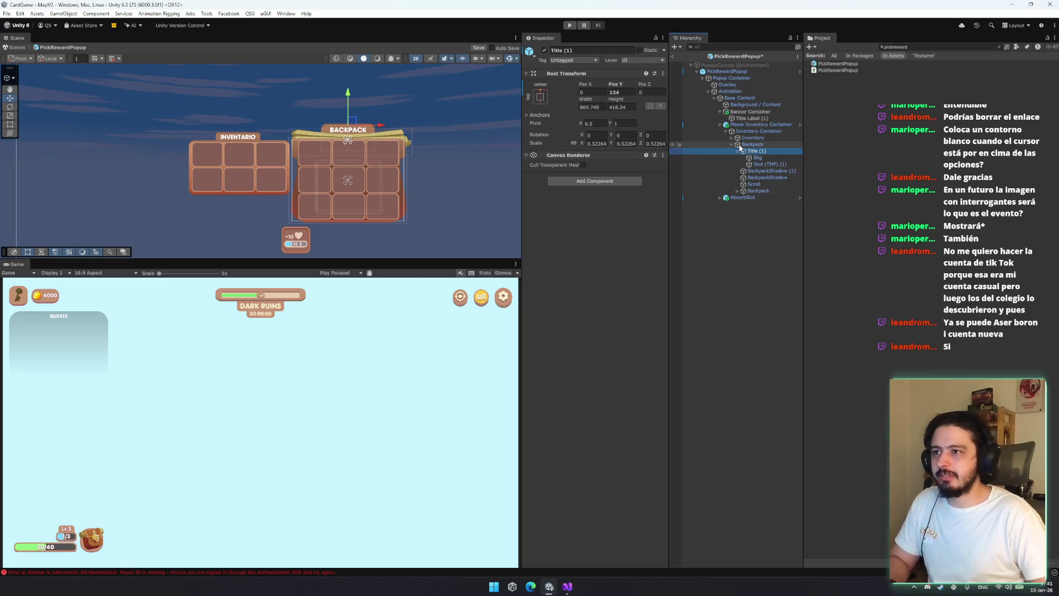
click(757, 157)
Set the INVENTARIO title background's Pixels Per Unit Multiplier to 1
click(775, 175)
double_click(764, 157)
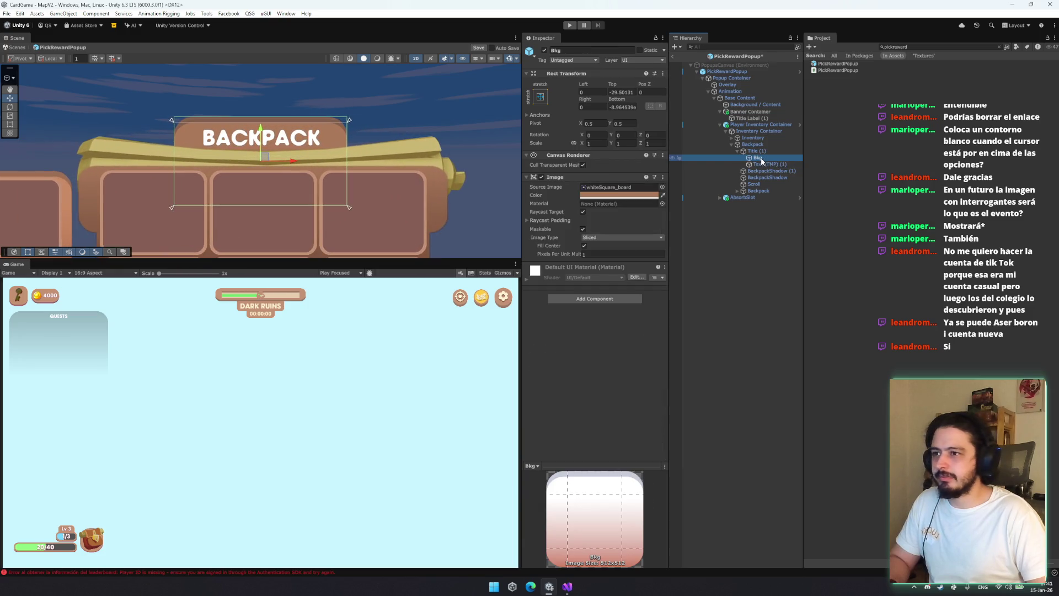
click(760, 138)
key(Right)
key(Right)
key(Right)
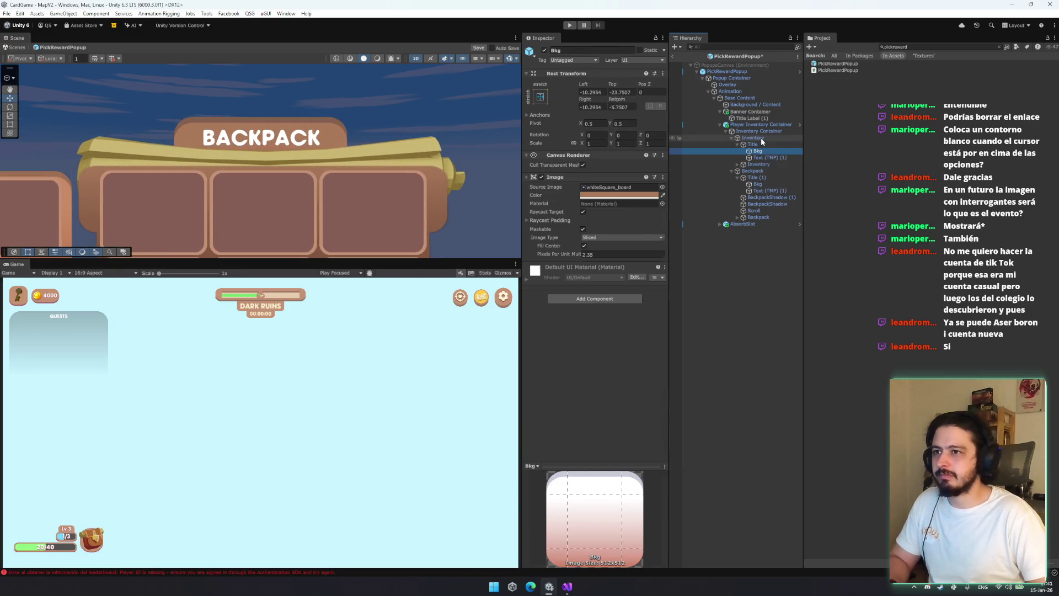
click(600, 253)
text(1)
key(Return)
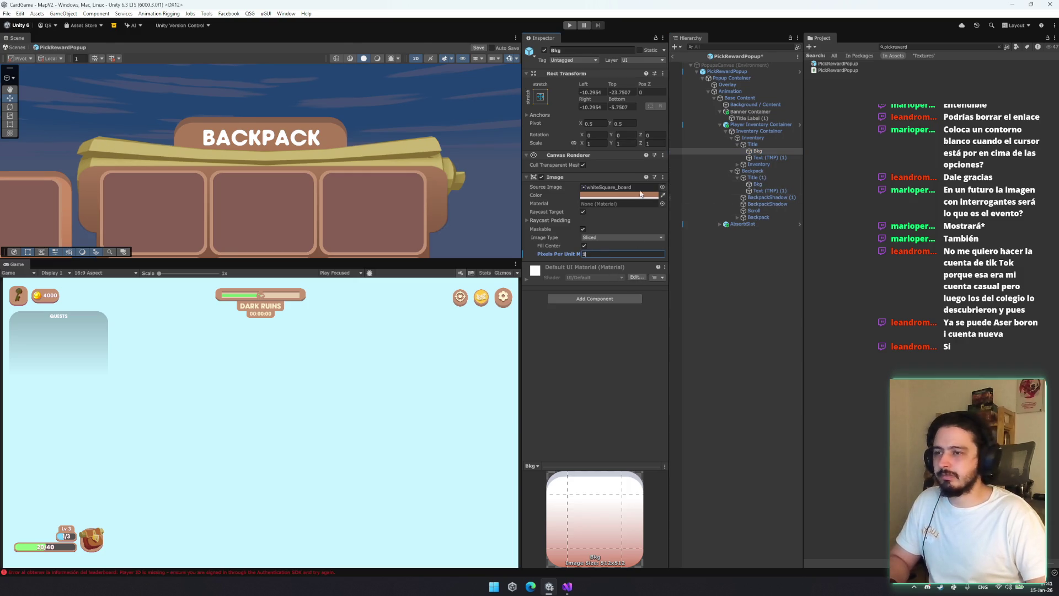
Copy the BACKPACK background's Rect Transform and paste its values onto the INVENTARIO background
drag(149, 173, 270, 180)
scroll(270, 180, down, 1)
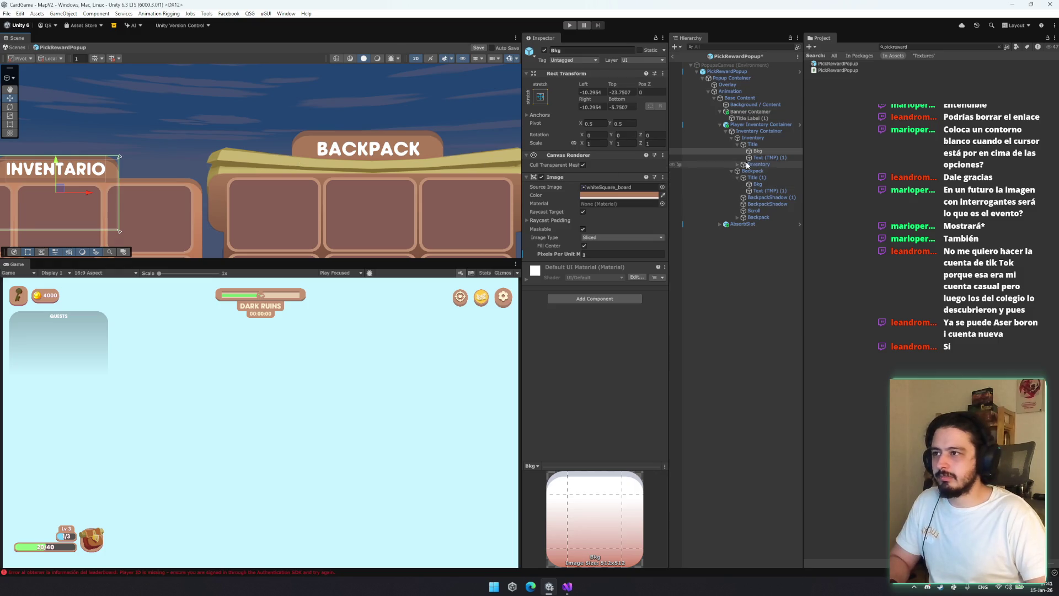
drag(248, 120, 368, 124)
key(t)
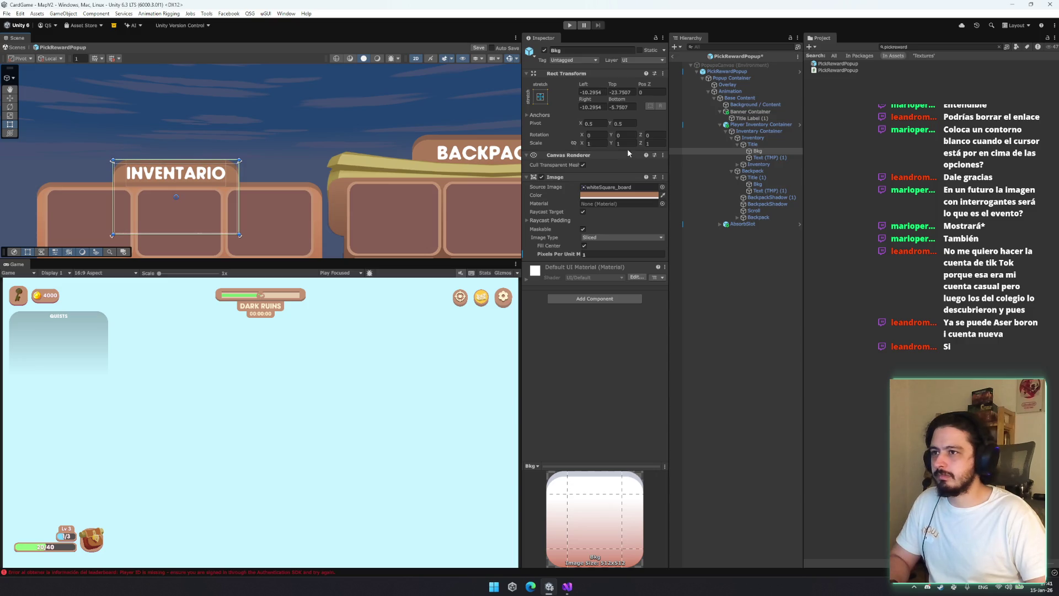
click(767, 185)
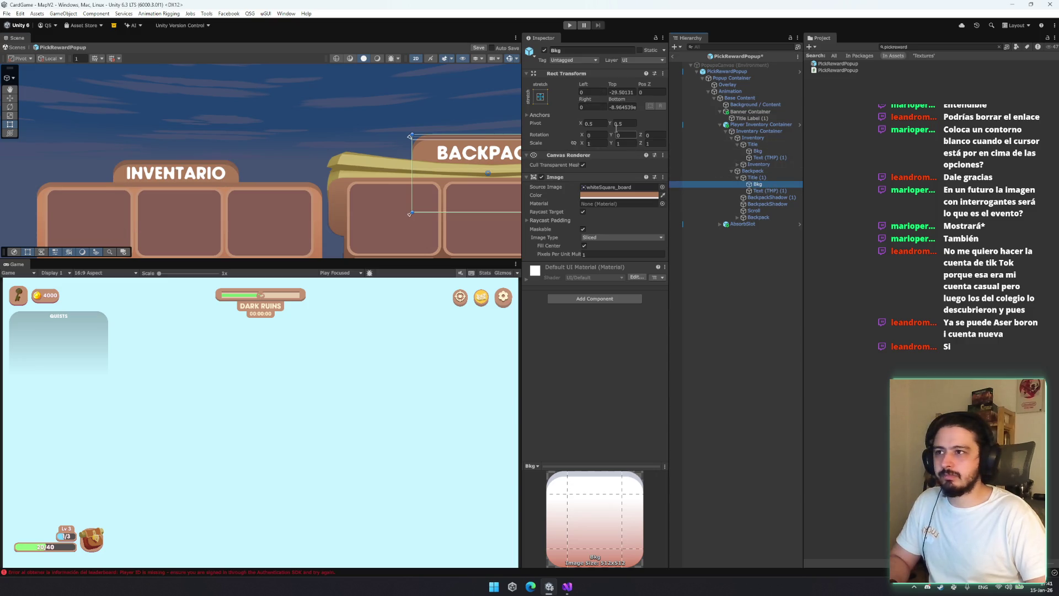
right_click(586, 74)
mouse_move(631, 149)
click(707, 191)
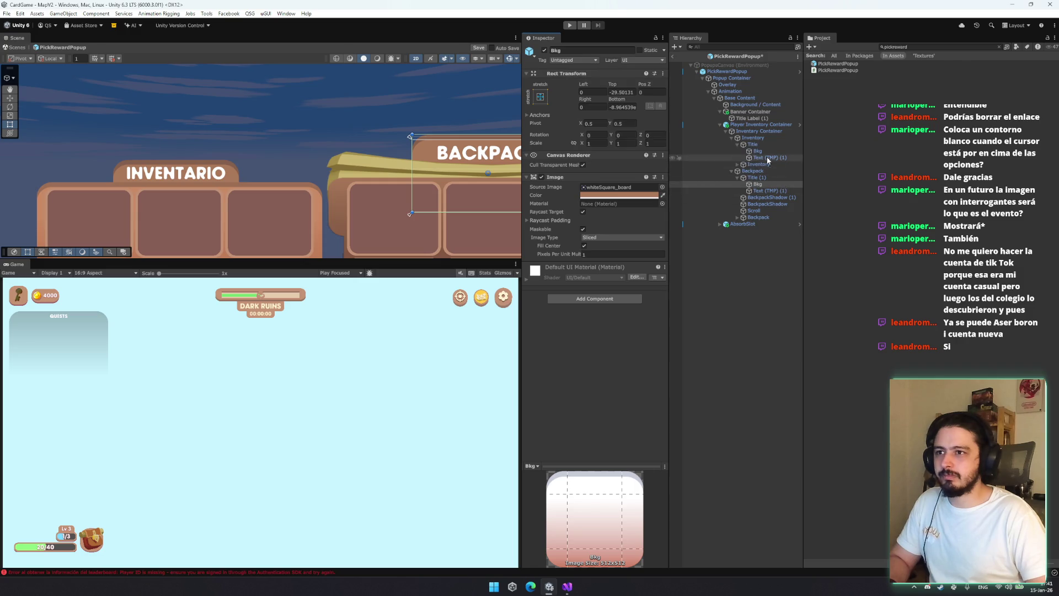
click(758, 151)
right_click(595, 77)
mouse_move(640, 161)
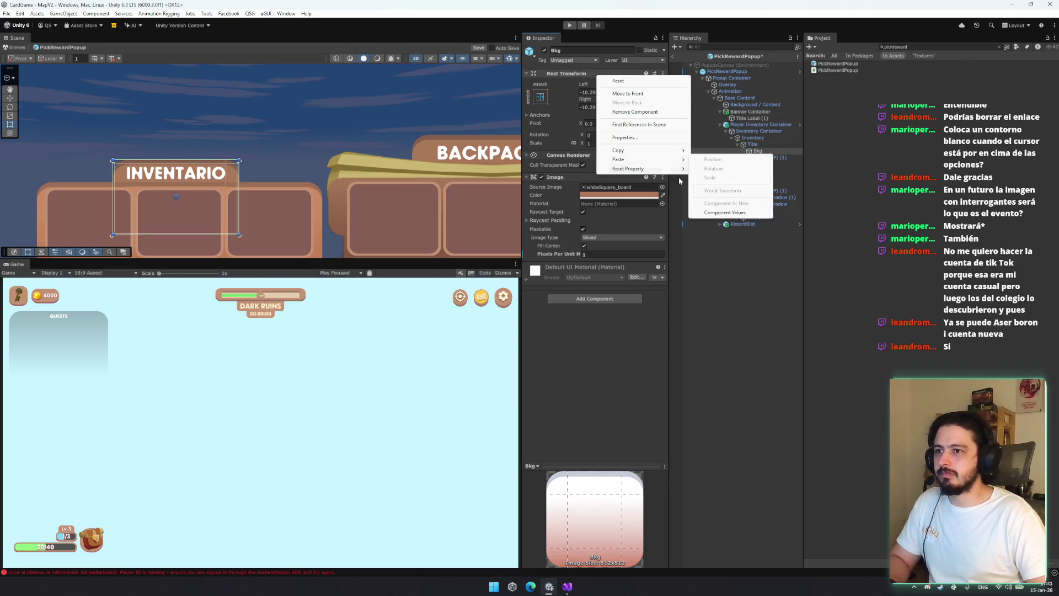
click(763, 212)
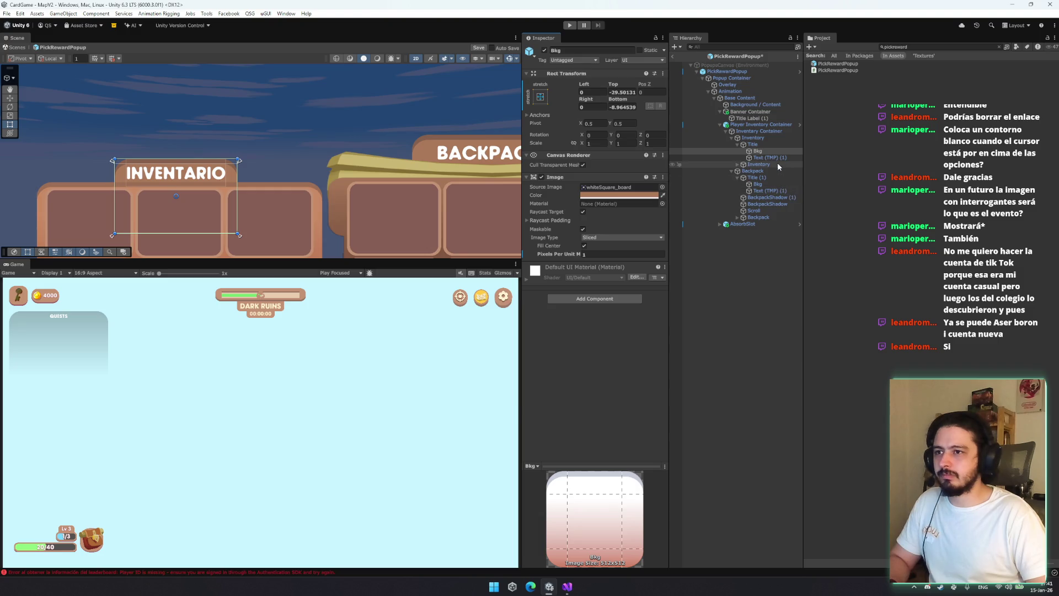
Copy the BACKPACK text's Rect Transform and paste its values onto the INVENTARIO text
click(773, 159)
click(770, 191)
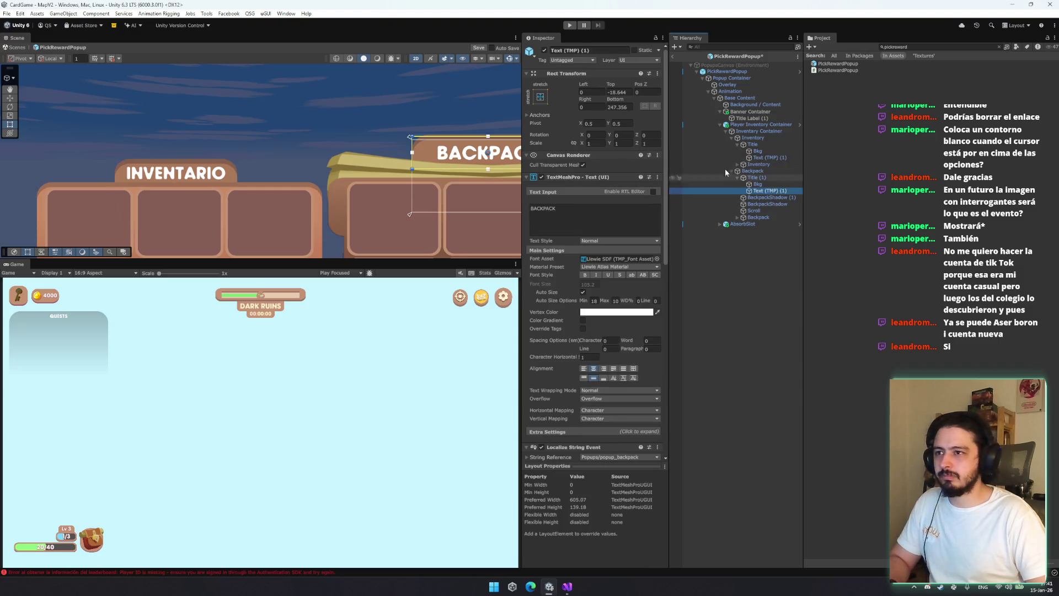
right_click(571, 175)
right_click(590, 80)
mouse_move(640, 159)
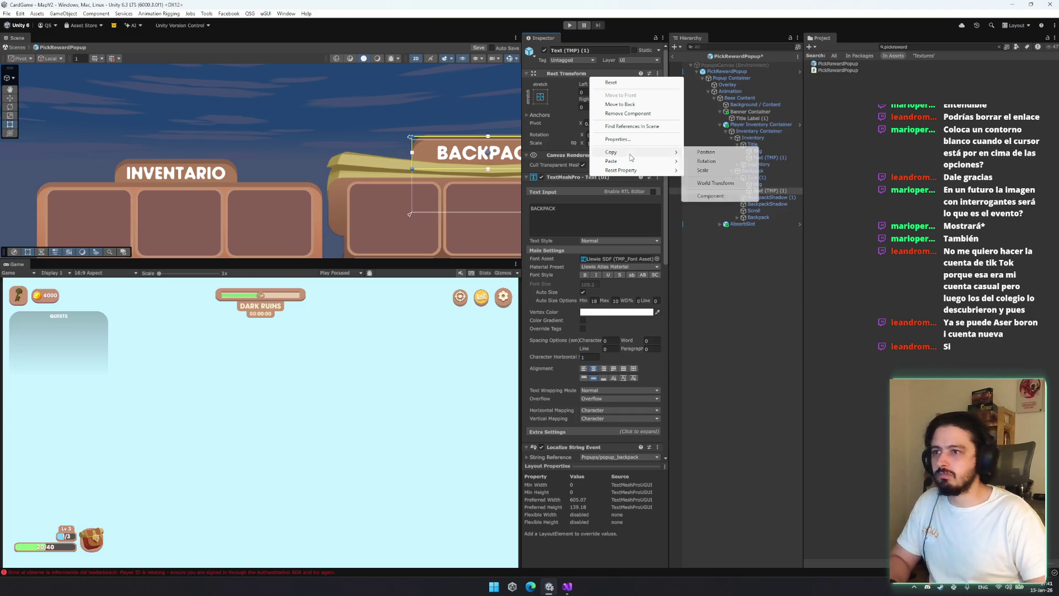
click(751, 178)
click(763, 157)
right_click(593, 70)
mouse_move(652, 157)
click(722, 208)
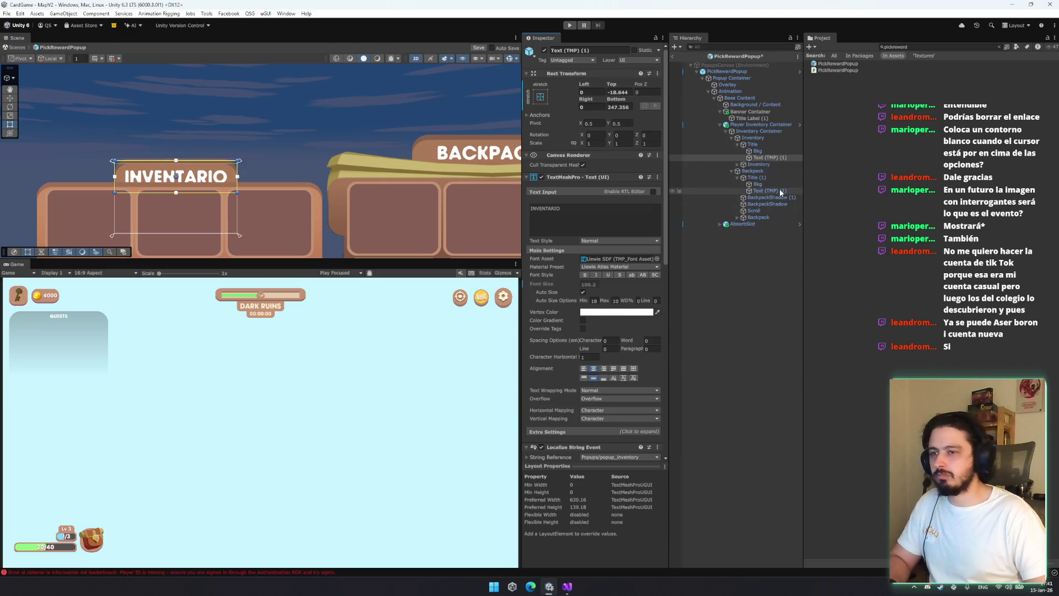
click(773, 145)
key(Left)
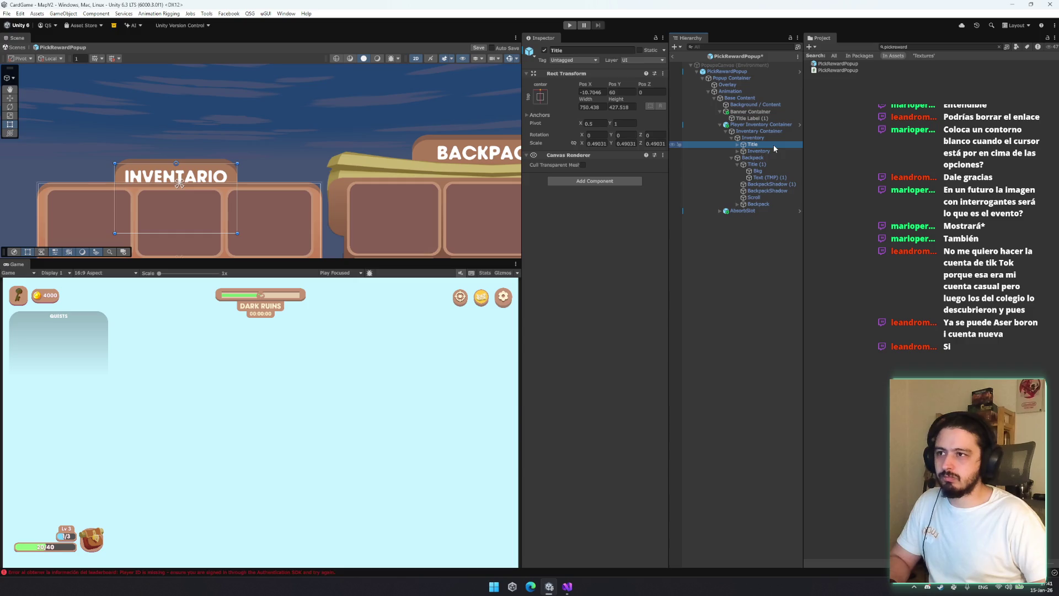
Raise the INVENTARIO title slightly and shift the Inventory panel to the right
drag(175, 135, 176, 131)
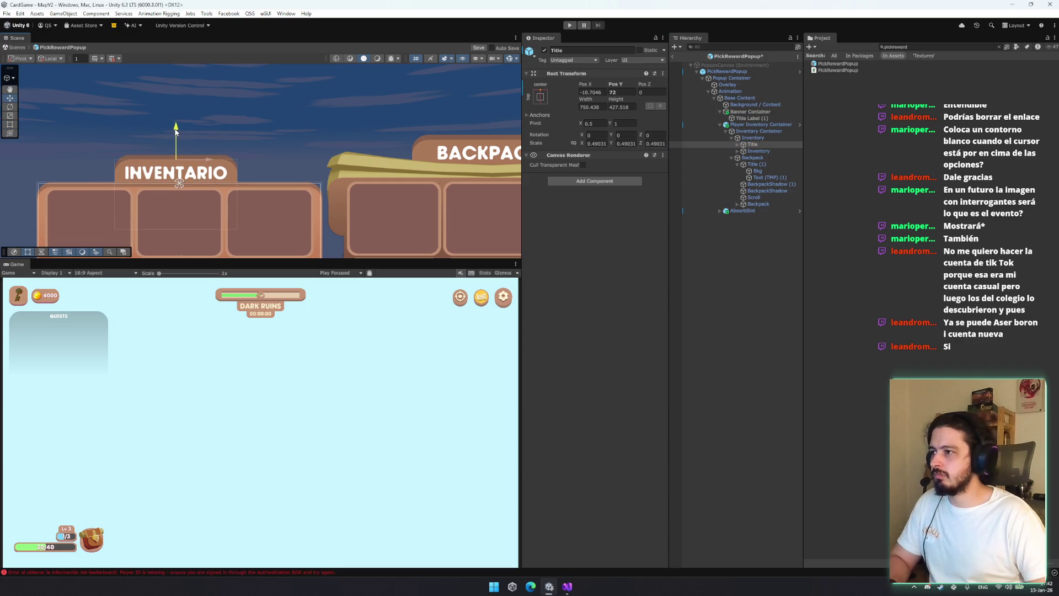
scroll(176, 131, down, 4)
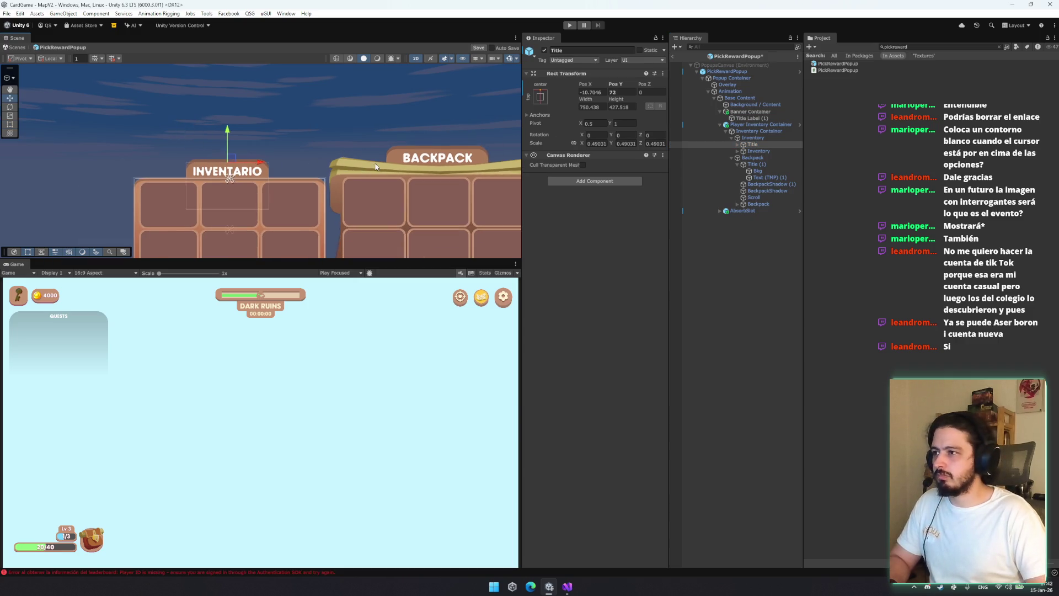
click(755, 138)
key(Left)
key(Down)
key(Left)
click(756, 138)
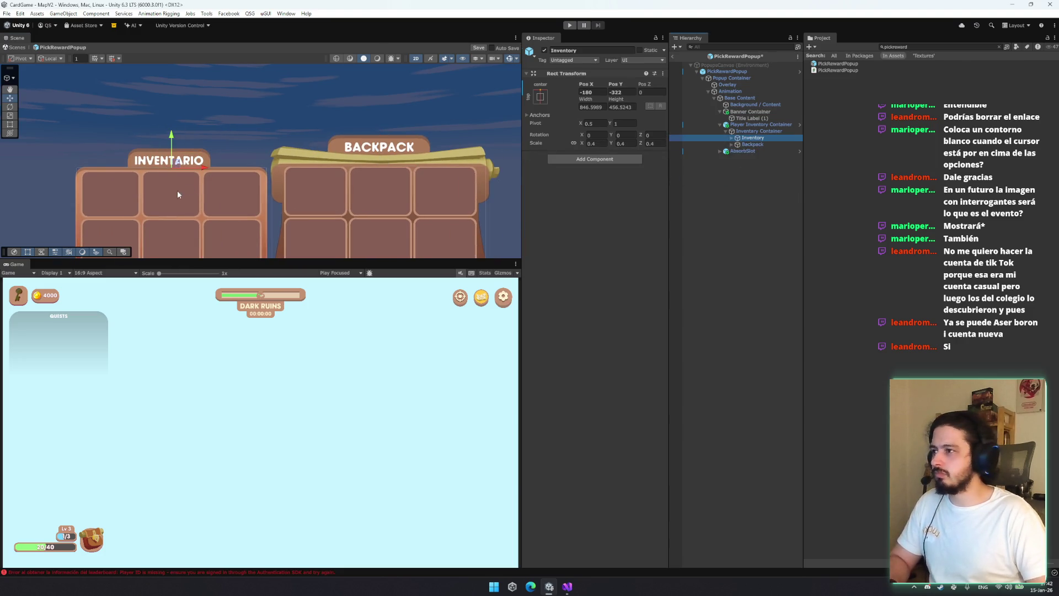
drag(179, 166, 379, 157)
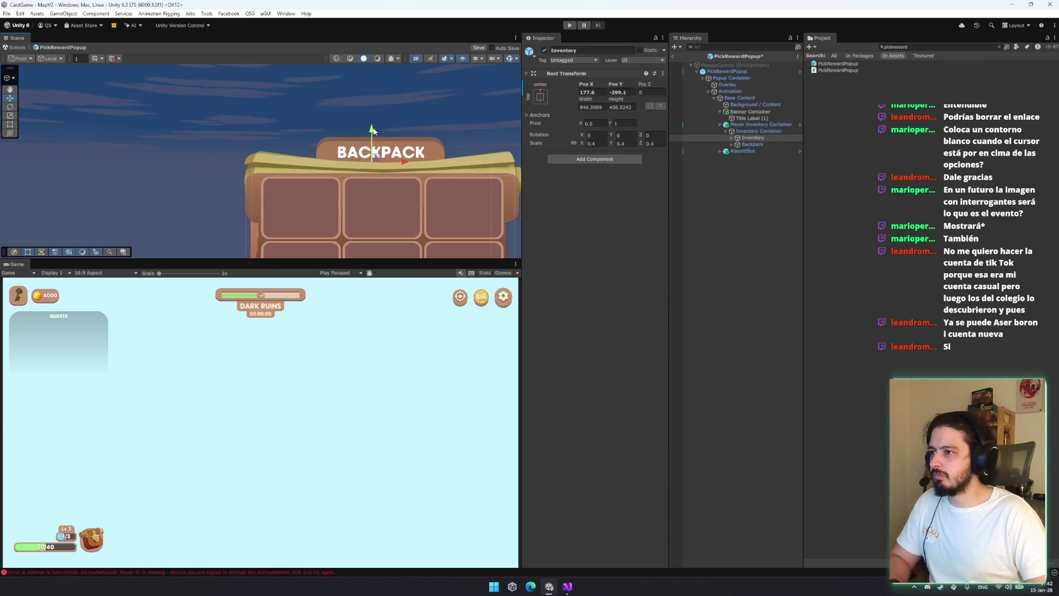
scroll(372, 134, up, 3)
key(t)
key(w)
mouse_move(369, 138)
mouse_down()
mouse_move(374, 126)
mouse_move(373, 145)
mouse_up()
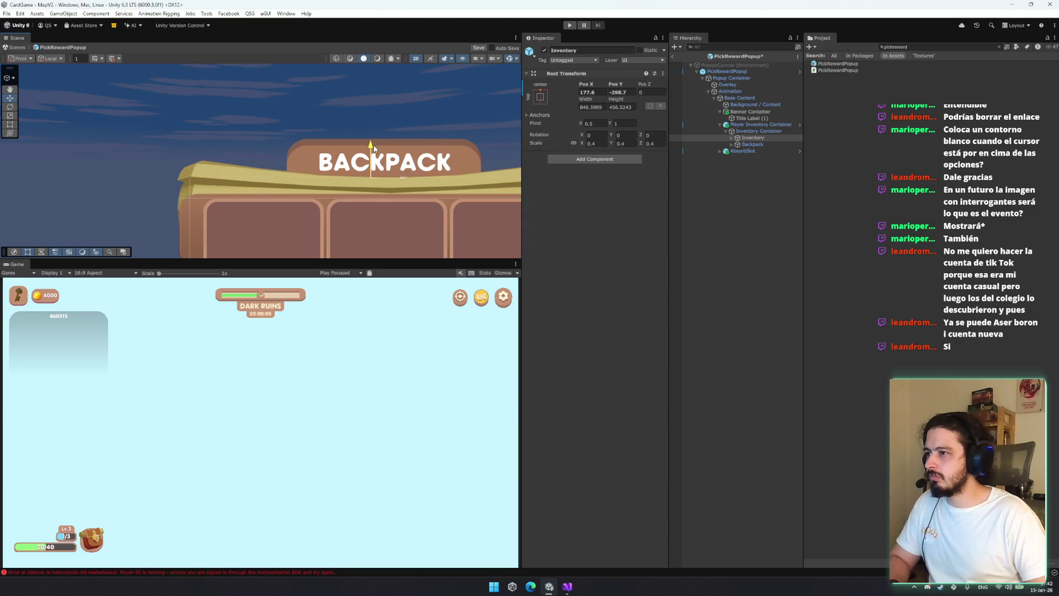
Place the Inventory label over its left grid at about -193.7, -318.4 and save the scene
drag(406, 175, 185, 204)
scroll(186, 204, down, 2)
scroll(185, 205, down, 1)
drag(264, 136, 177, 137)
drag(140, 98, 141, 114)
key(ctrl+s)
Select the Banner Container, zoom out, and search the Project for 'event' assets
click(750, 111)
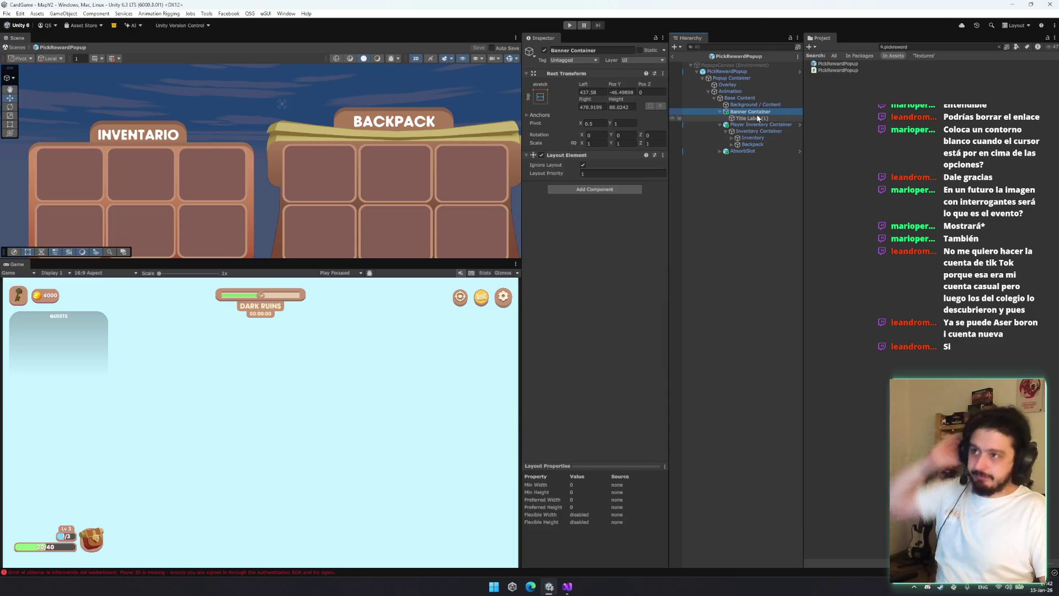
scroll(415, 116, down, 10)
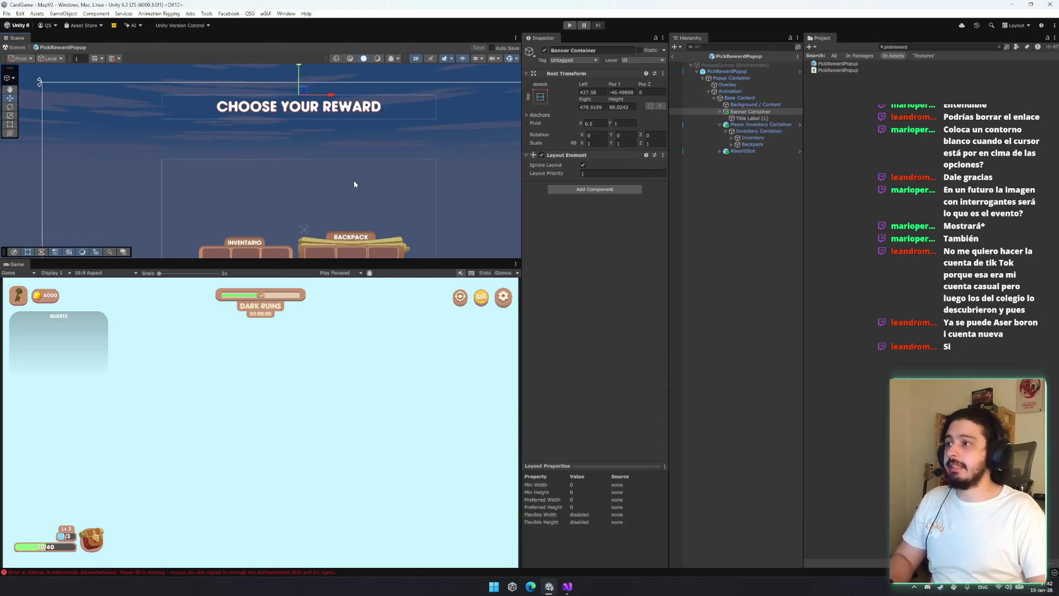
scroll(317, 143, down, 5)
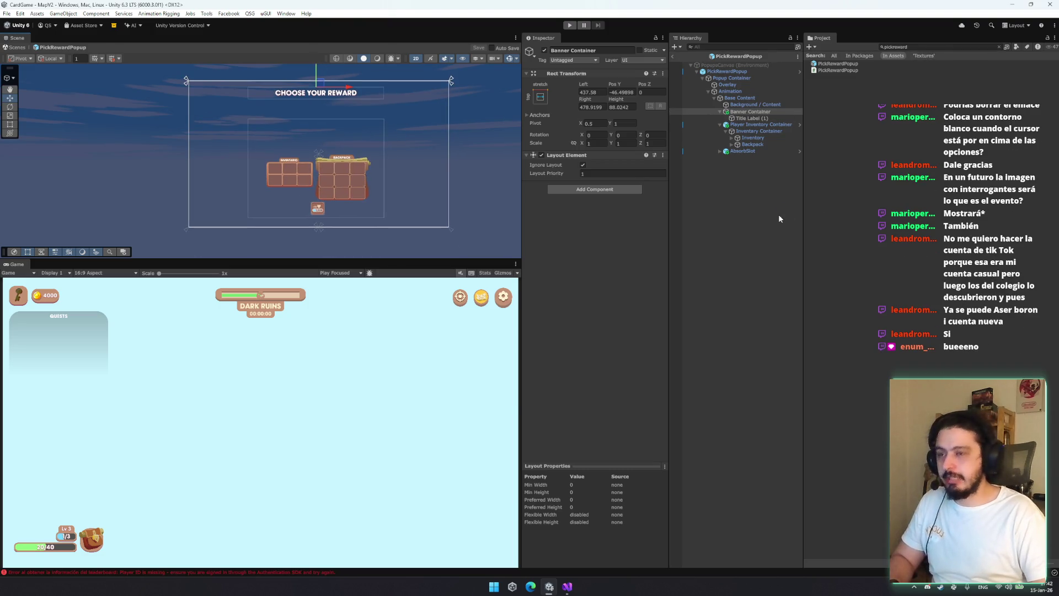
text(eventpopup)
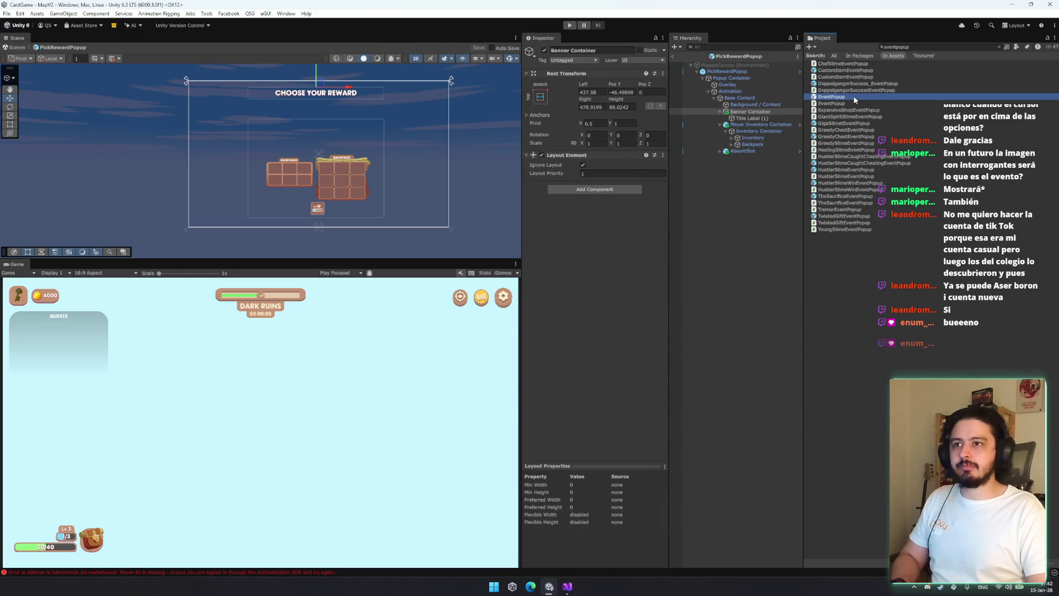
Open the EventPopup prefab and copy its yellow Banner Container
double_click(852, 95)
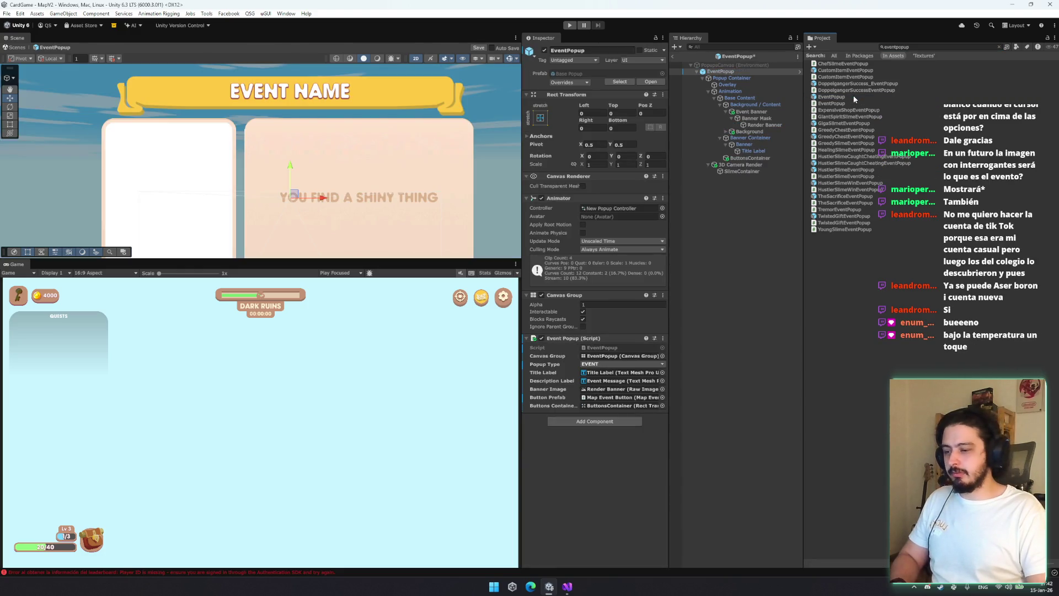
click(749, 132)
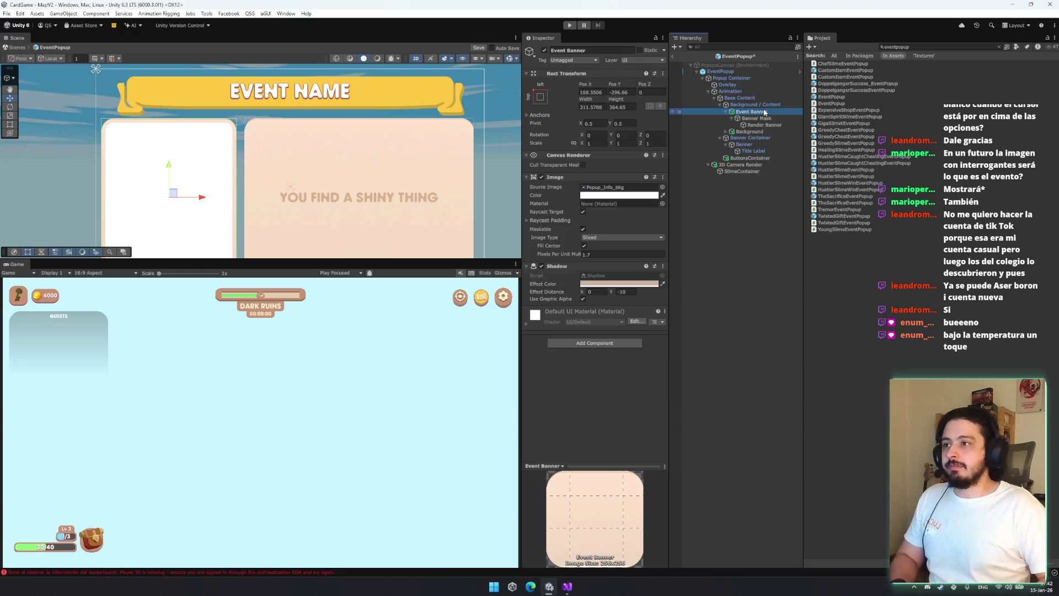
click(726, 111)
key(Left)
key(Left)
key(Down)
key(Down)
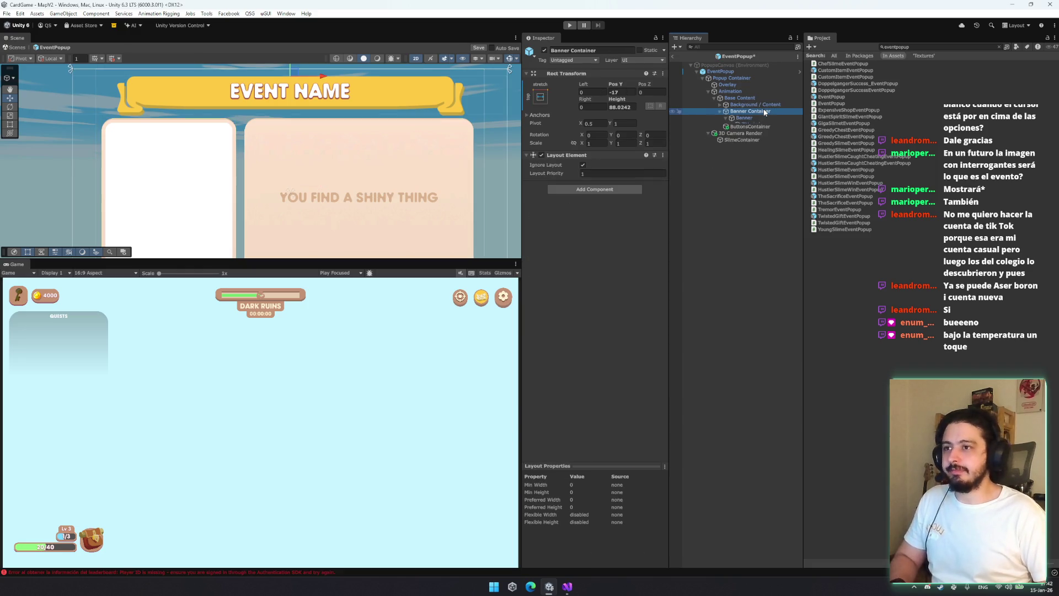
key(Left)
key(Left)
key(Left)
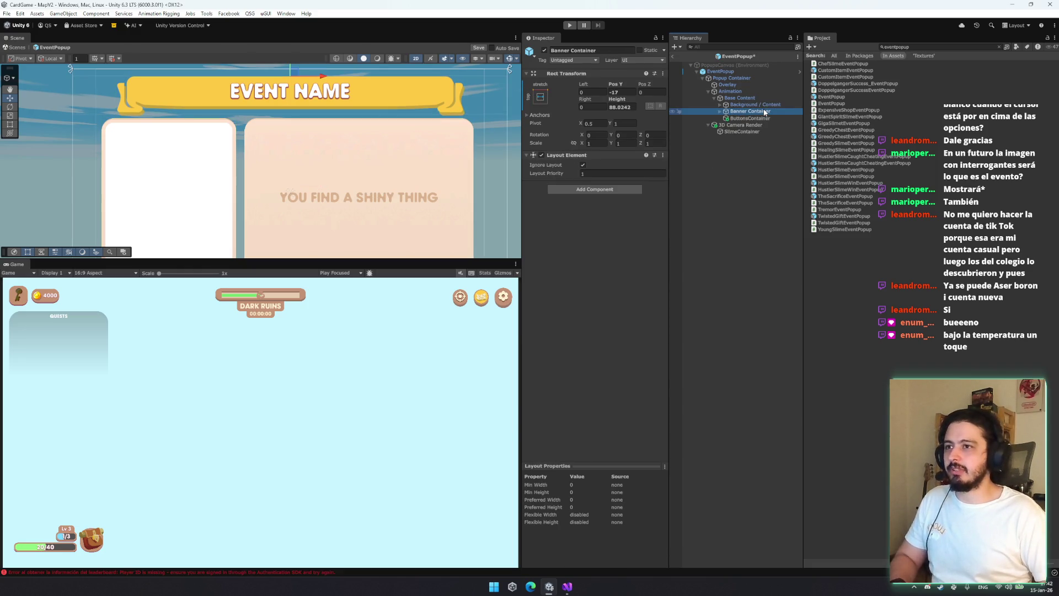
Search the Project for 'chestp' and open the ChestPopup prefab
text(chest)
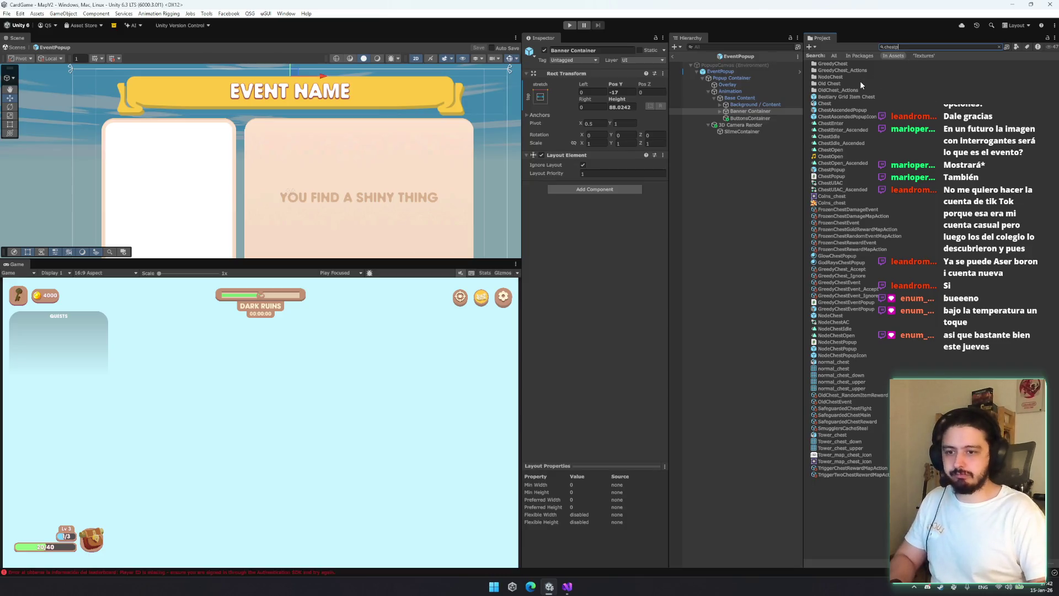
text(p)
double_click(844, 70)
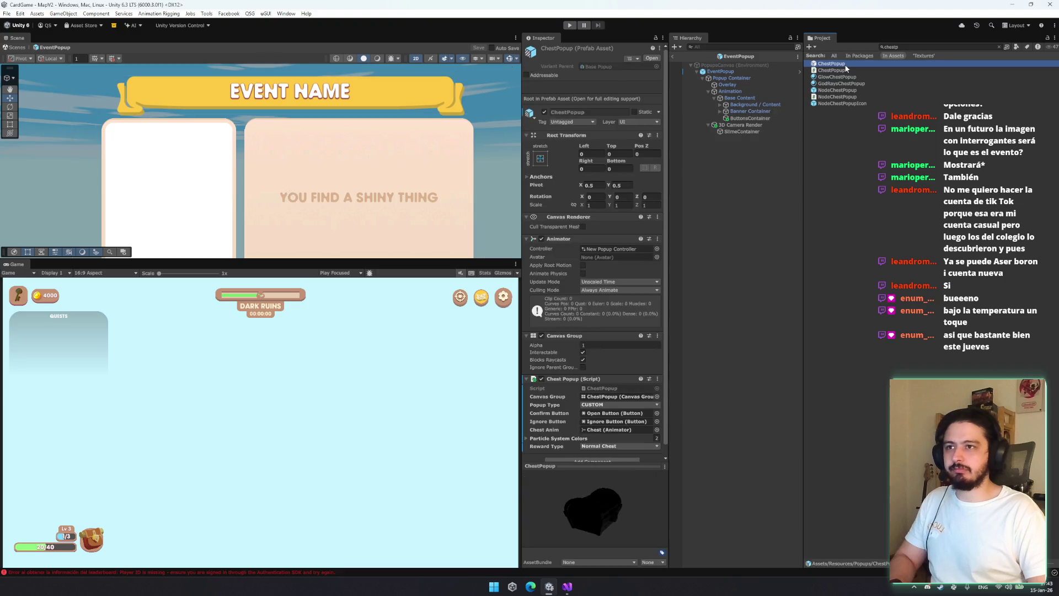
click(901, 48)
Open the PickRewardPopup prefab, answering the save prompt, and paste the copied banner
text(pickre)
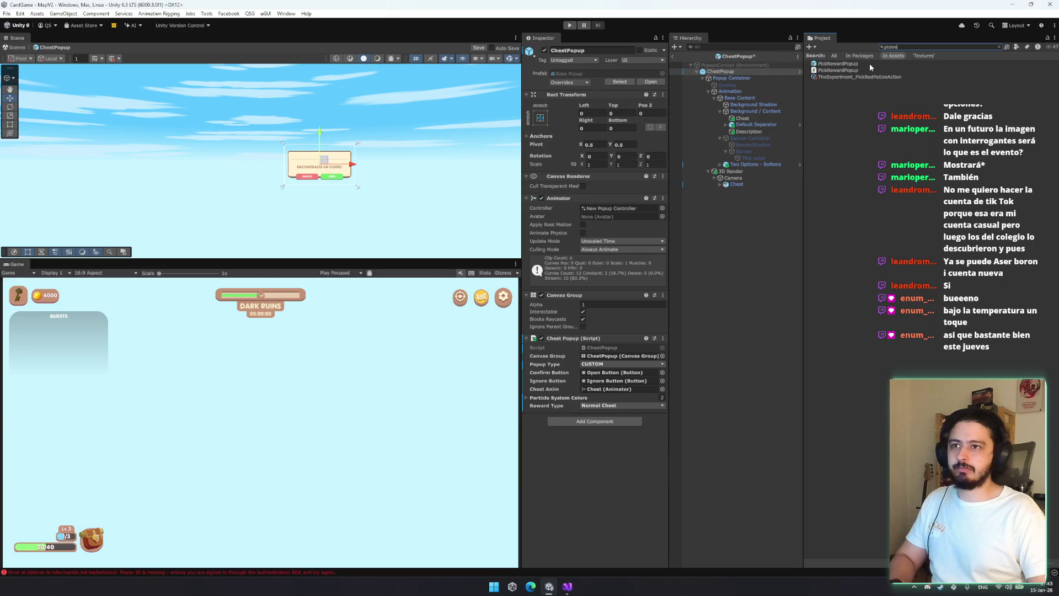
double_click(870, 64)
click(494, 307)
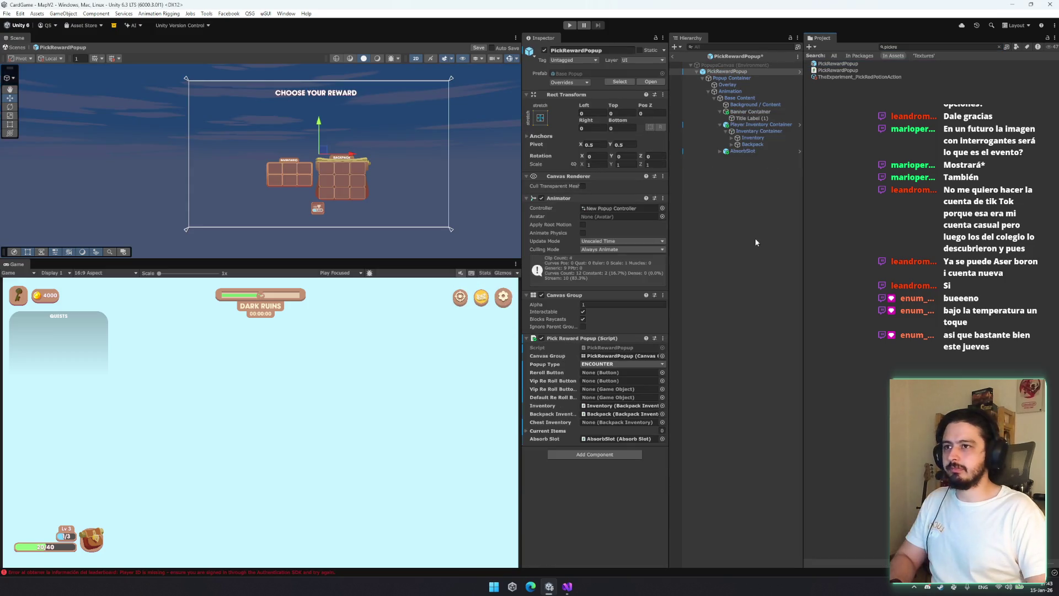
key(ctrl+v)
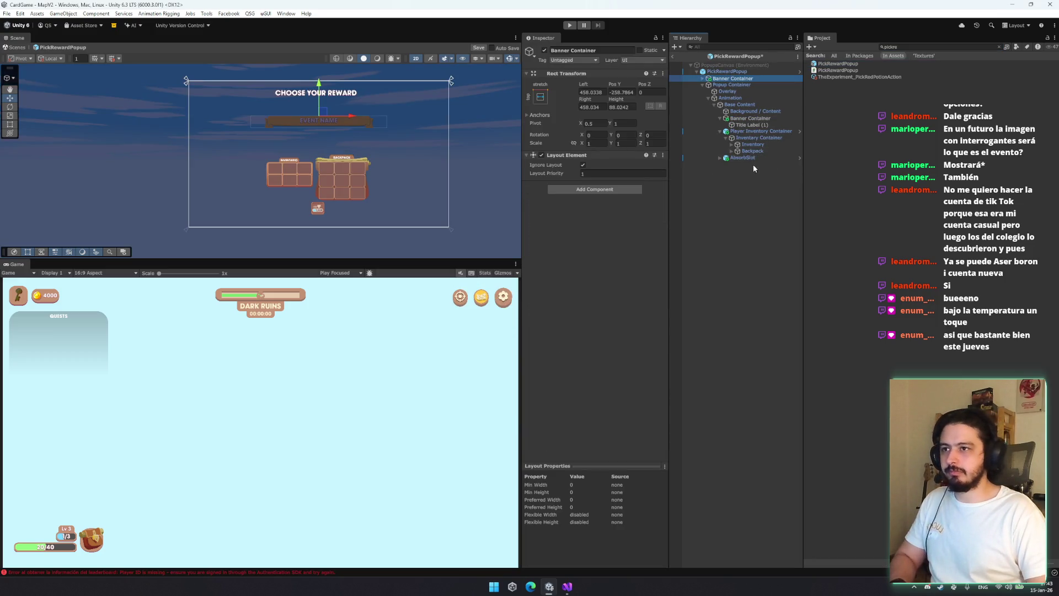
Put the pasted banner under Base Content and raise it just below the CHOOSE YOUR REWARD title
drag(759, 76, 757, 114)
scroll(372, 115, up, 2)
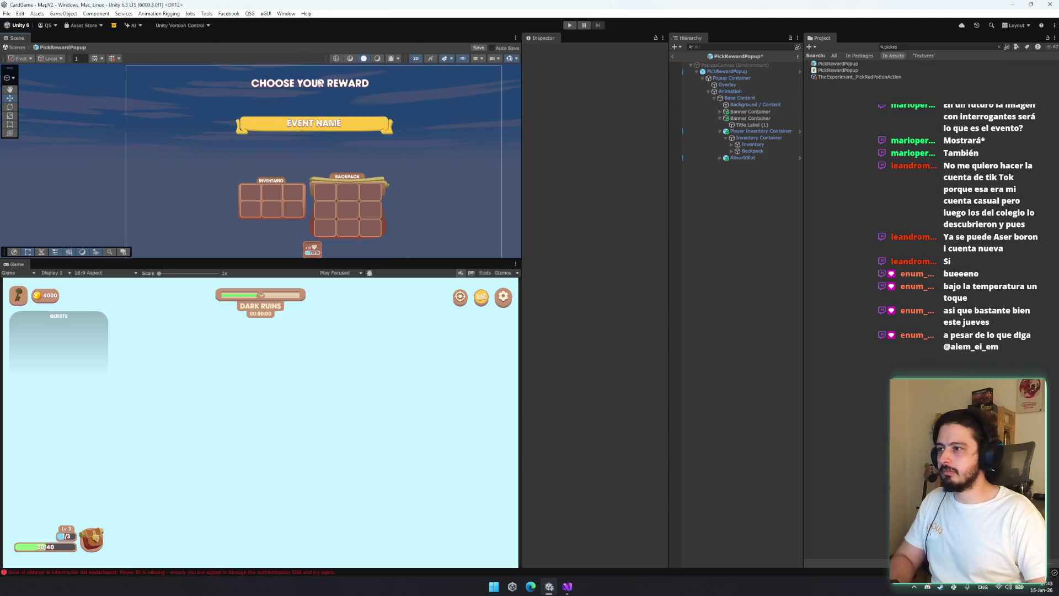
mouse_move(318, 93)
mouse_down()
mouse_move(323, 49)
mouse_move(320, 78)
mouse_up()
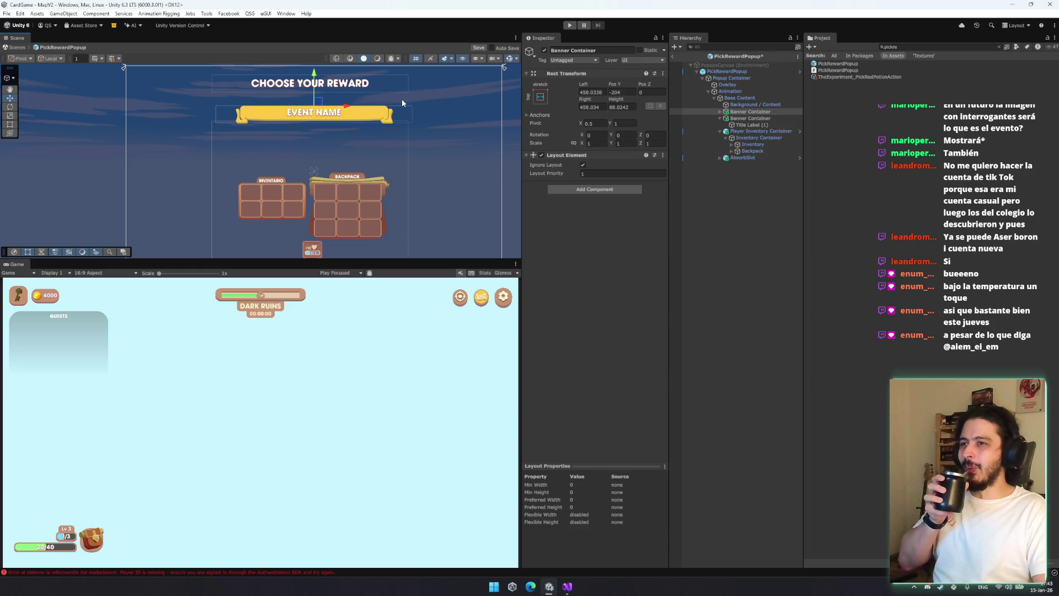
click(745, 119)
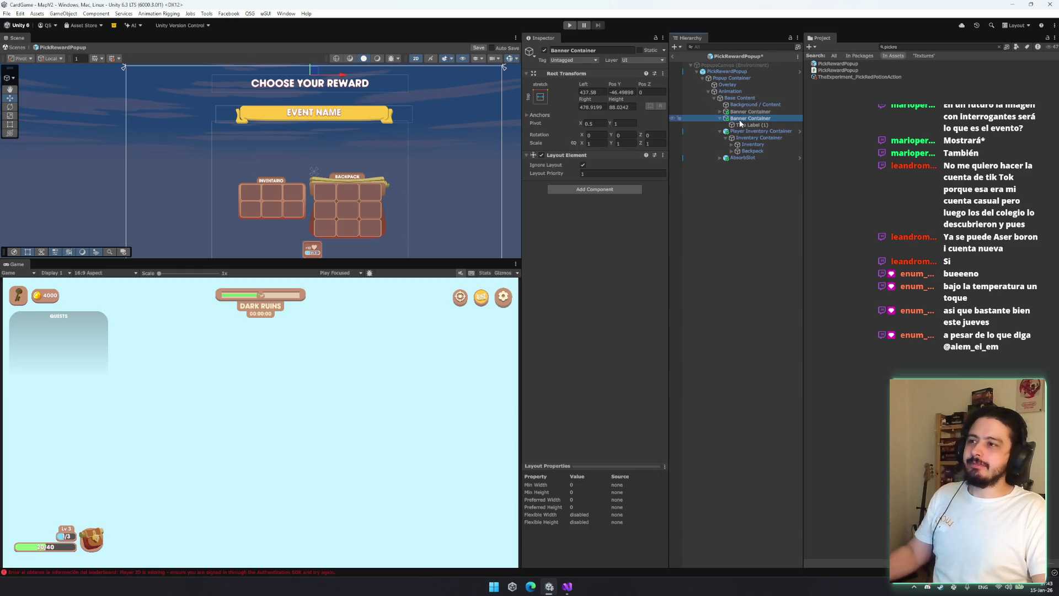
key(t)
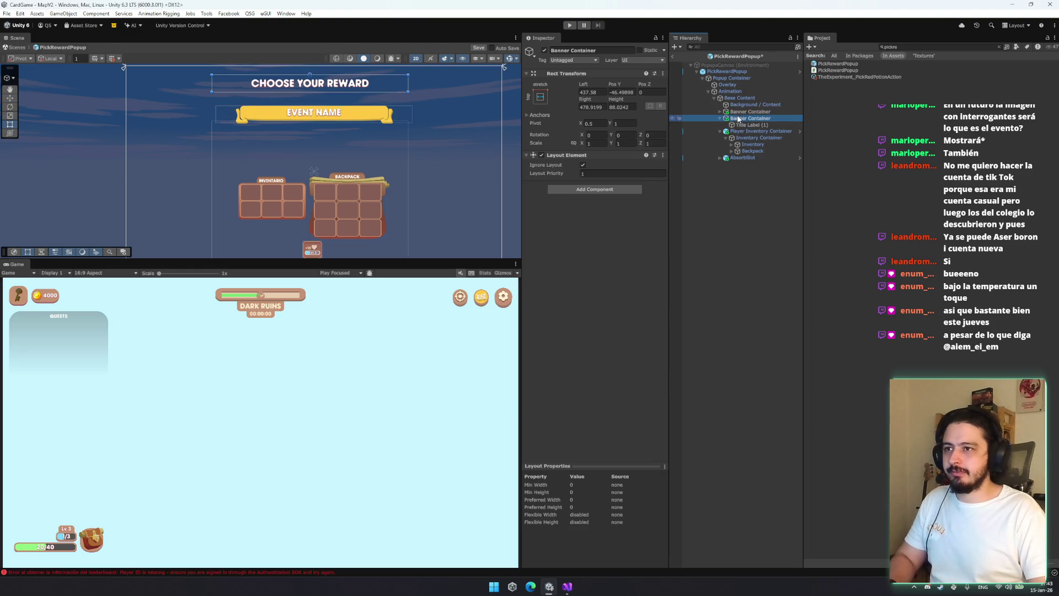
Nest the EVENT NAME Banner Container under the title's container and stretch it to fill the parent
drag(737, 120, 746, 112)
click(540, 96)
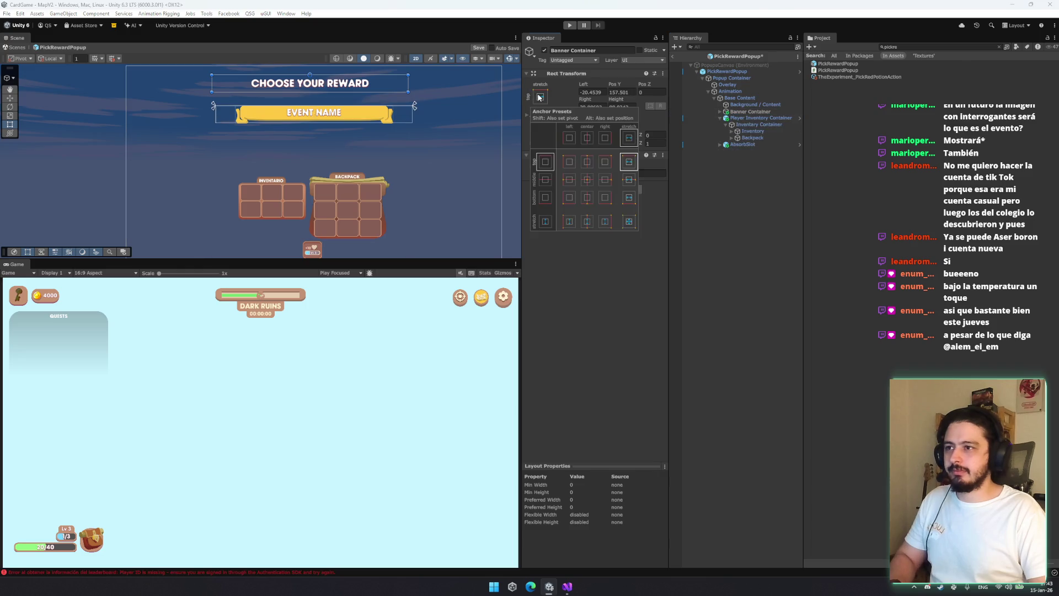
alt+click(628, 221)
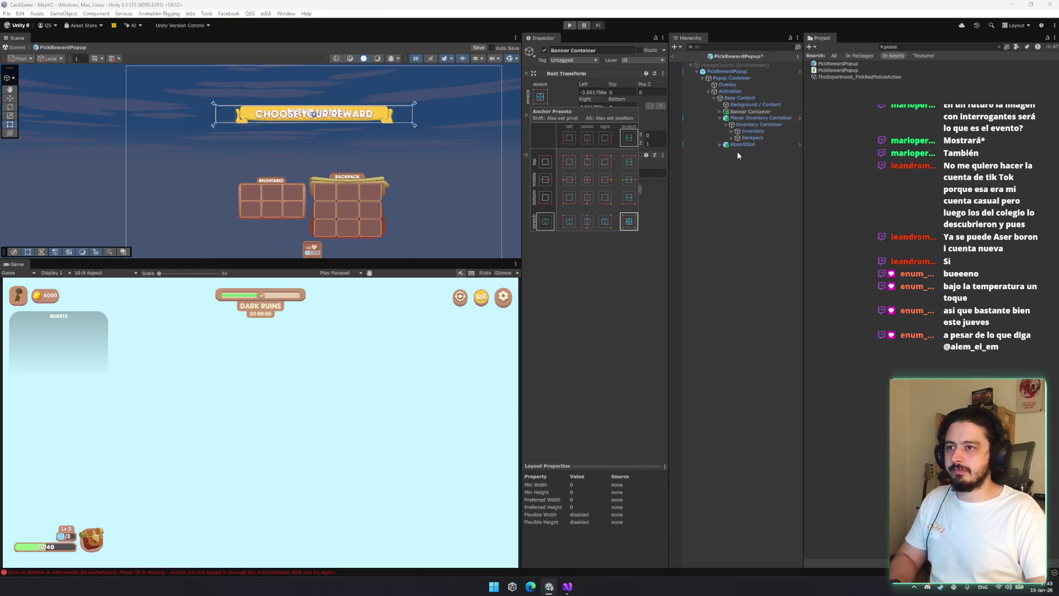
key(ctrl+z)
key(ctrl+z)
click(747, 118)
drag(747, 111, 746, 112)
click(540, 97)
alt+shift+click(628, 222)
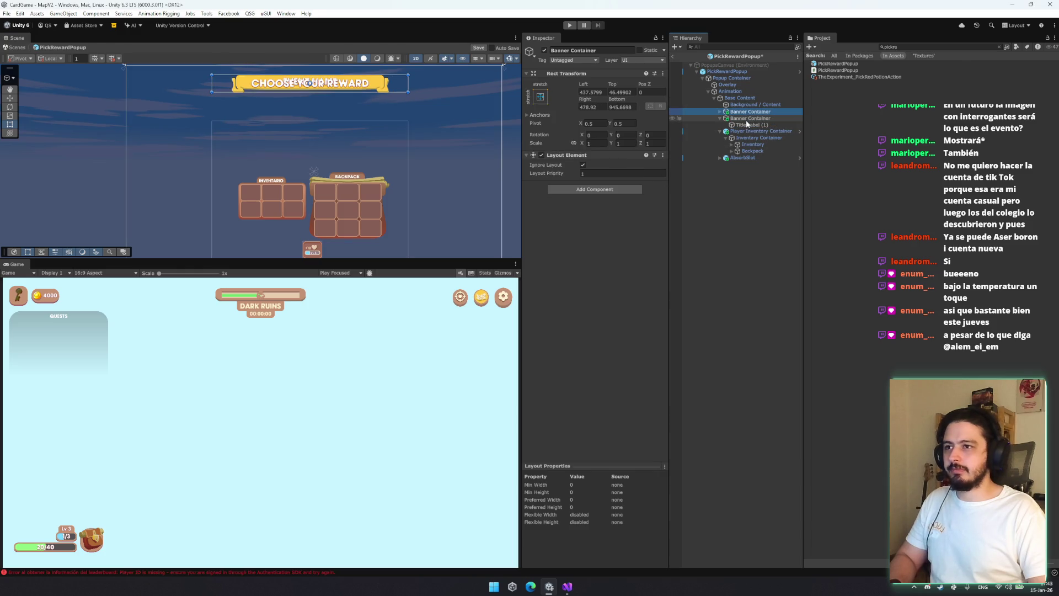
Copy the title Banner Container's Rect Transform values onto the EVENT NAME Banner Container
click(745, 120)
right_click(558, 78)
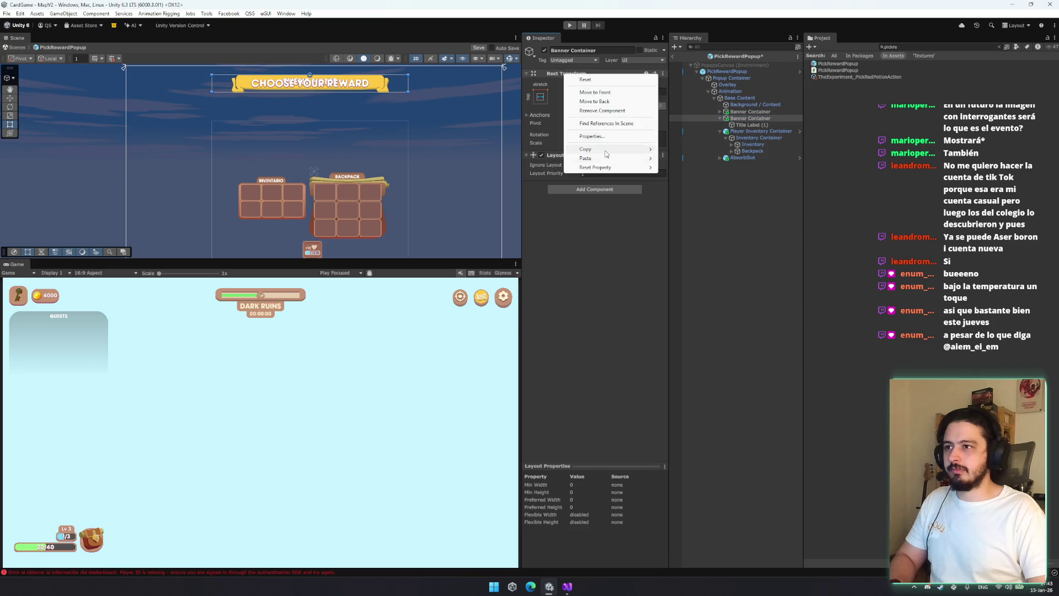
click(629, 169)
click(751, 111)
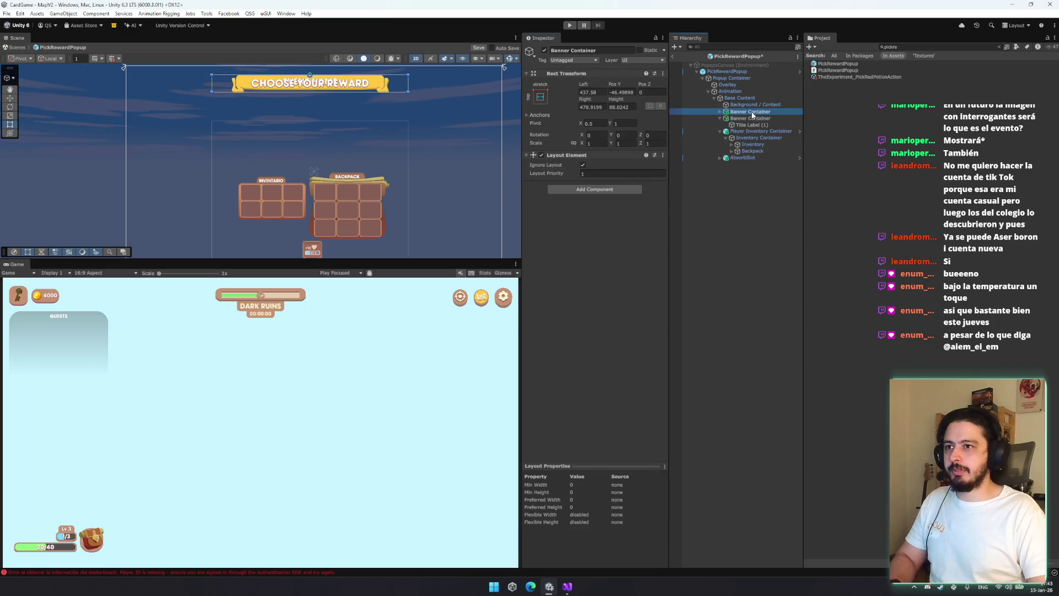
right_click(563, 74)
mouse_move(615, 158)
click(694, 209)
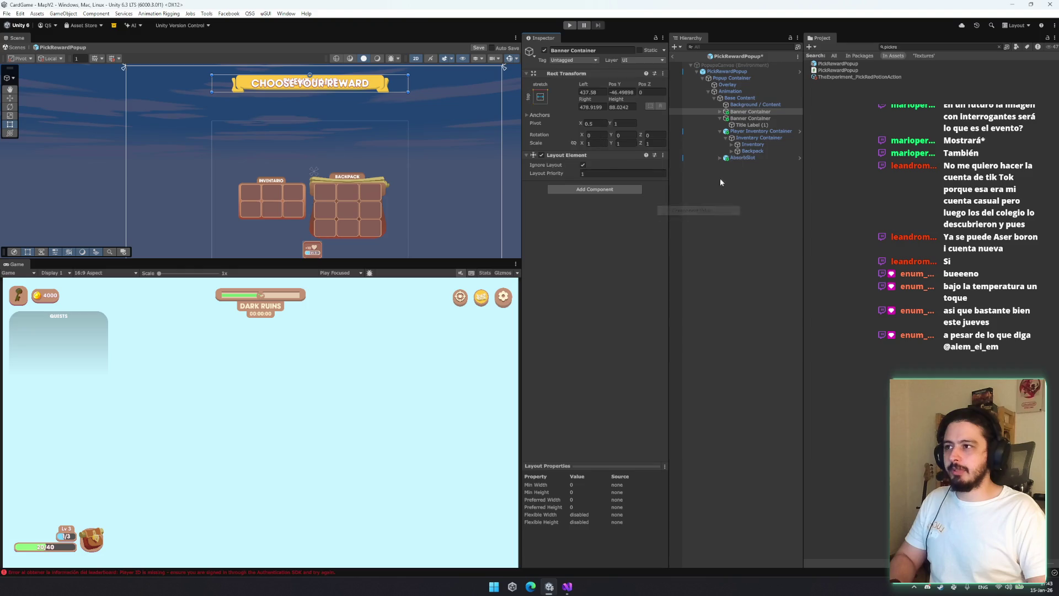
click(751, 112)
key(Right)
key(Down)
Swap the banner's EVENT NAME label for the CHOOSE YOUR REWARD label and delete the empty Banner Container
key(Right)
key(Down)
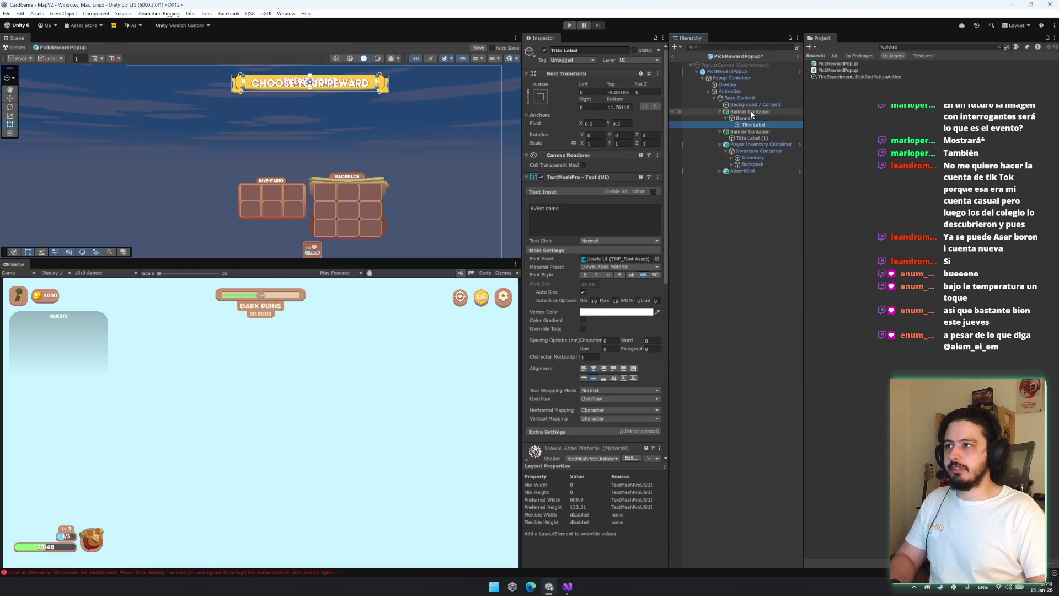
key(Delete)
drag(755, 131, 745, 118)
click(754, 132)
key(Delete)
Raise the CHOOSE YOUR REWARD label's bottom edge and pull its right edge slightly inward
click(753, 125)
drag(348, 93, 349, 92)
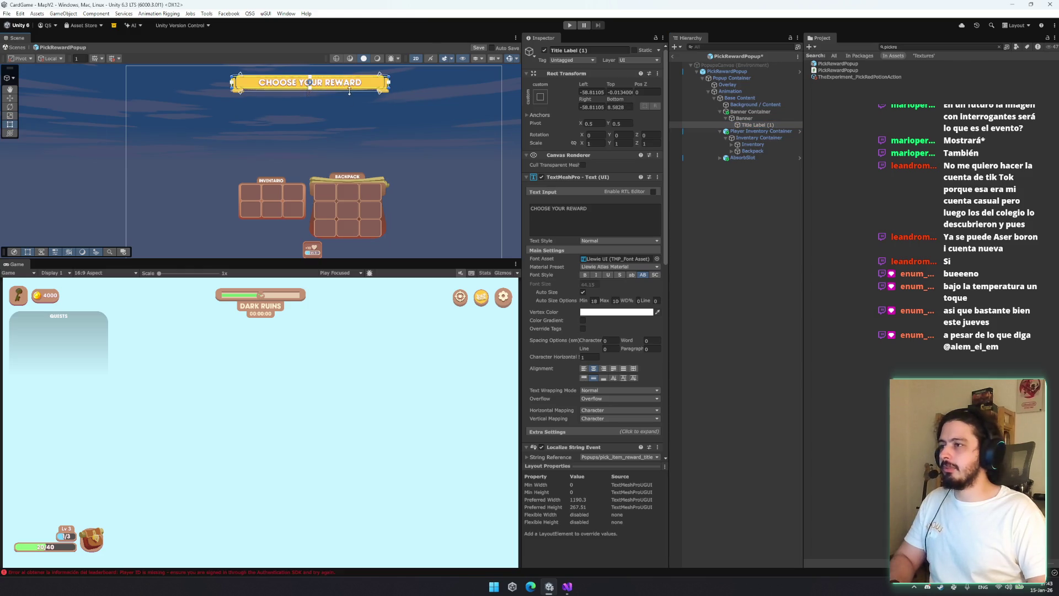
scroll(375, 79, up, 5)
drag(431, 130, 434, 129)
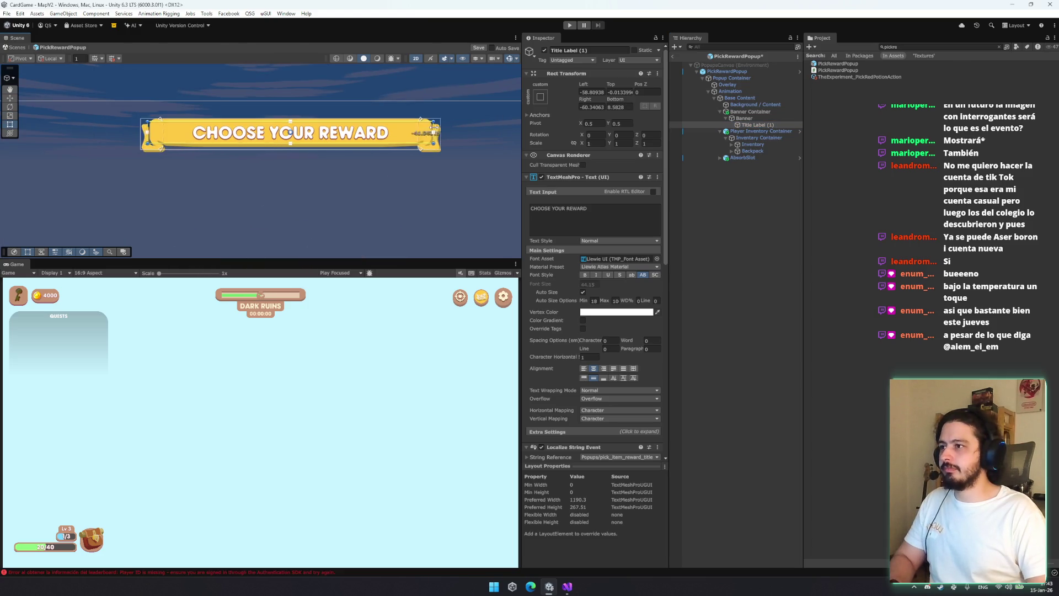
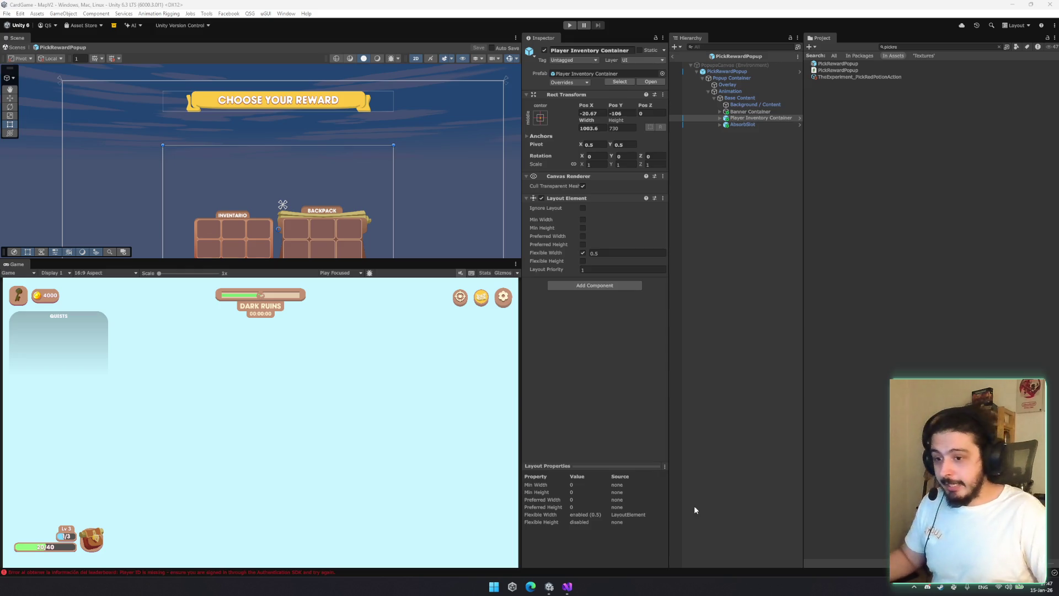
Create a new empty GameObject under Base Content
click(742, 379)
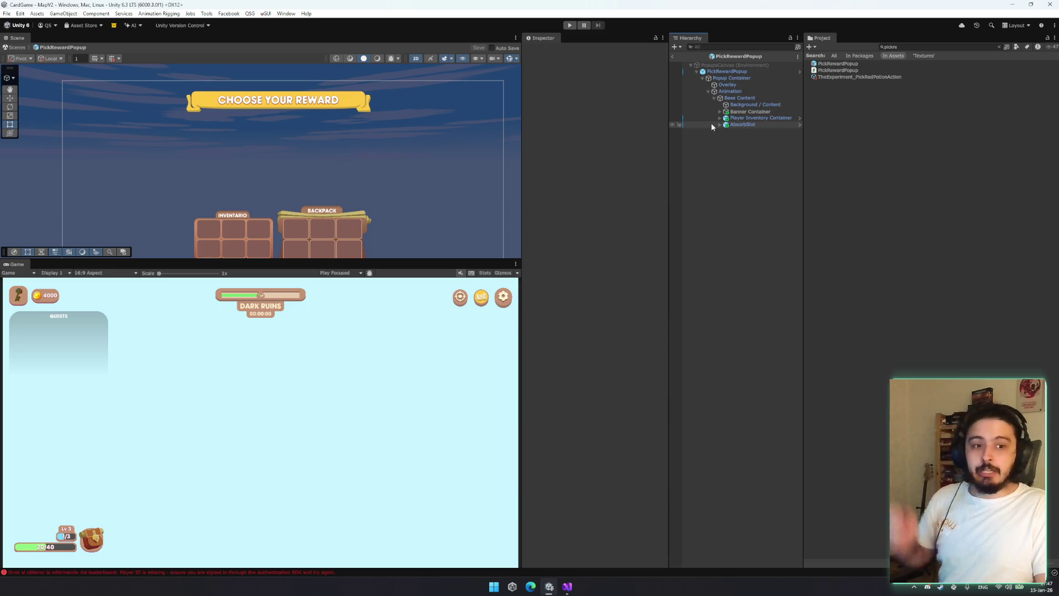
click(765, 112)
click(756, 98)
right_click(756, 98)
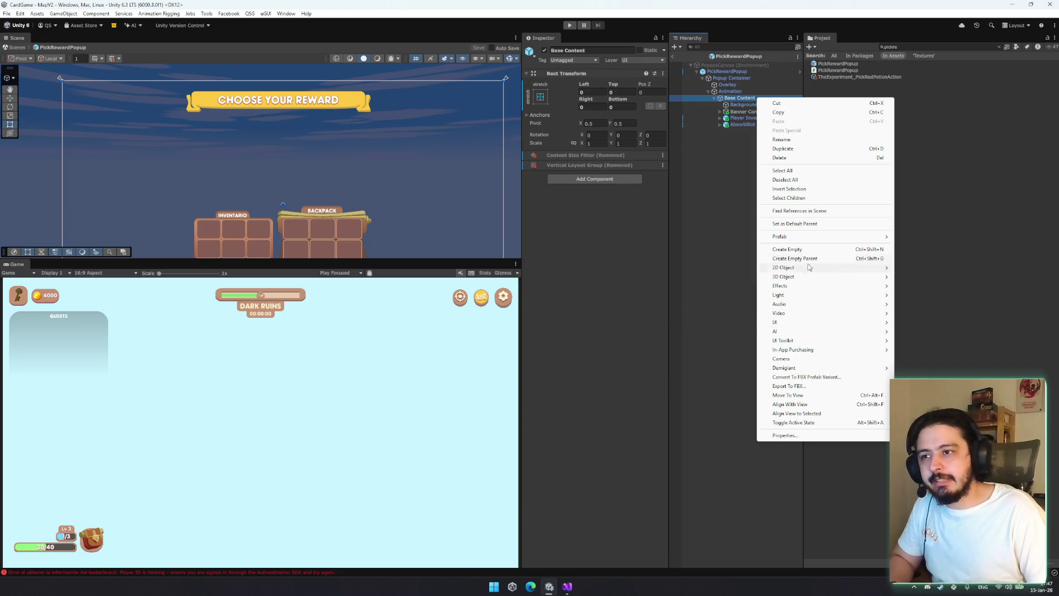
click(787, 250)
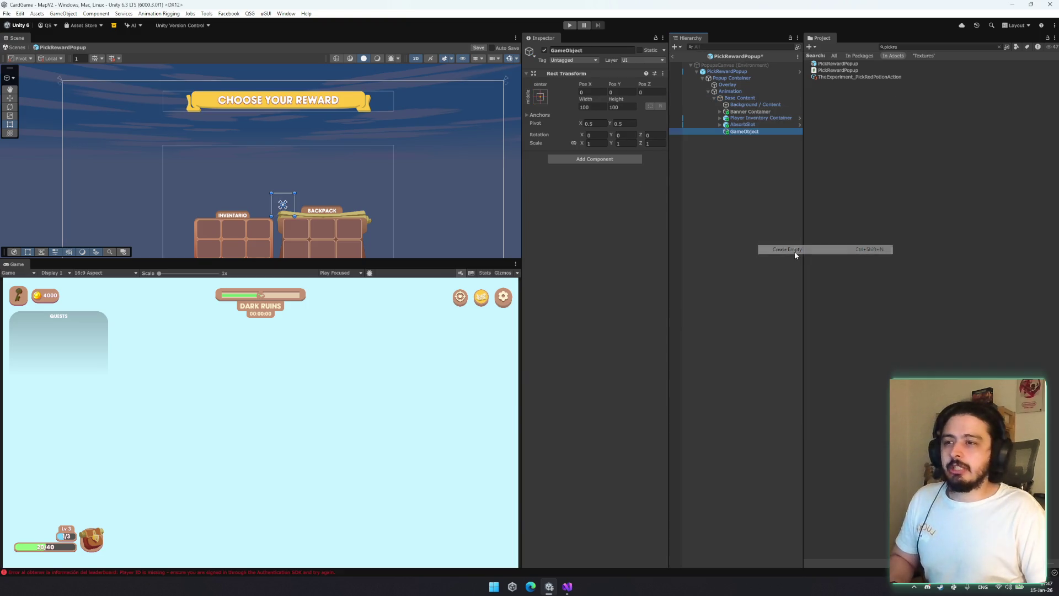
Find ItemPrefab in the Project and place an instance inside the new GameObject
double_click(908, 48)
text(itempre)
click(746, 131)
drag(749, 134, 749, 134)
click(745, 132)
click(749, 138)
click(744, 132)
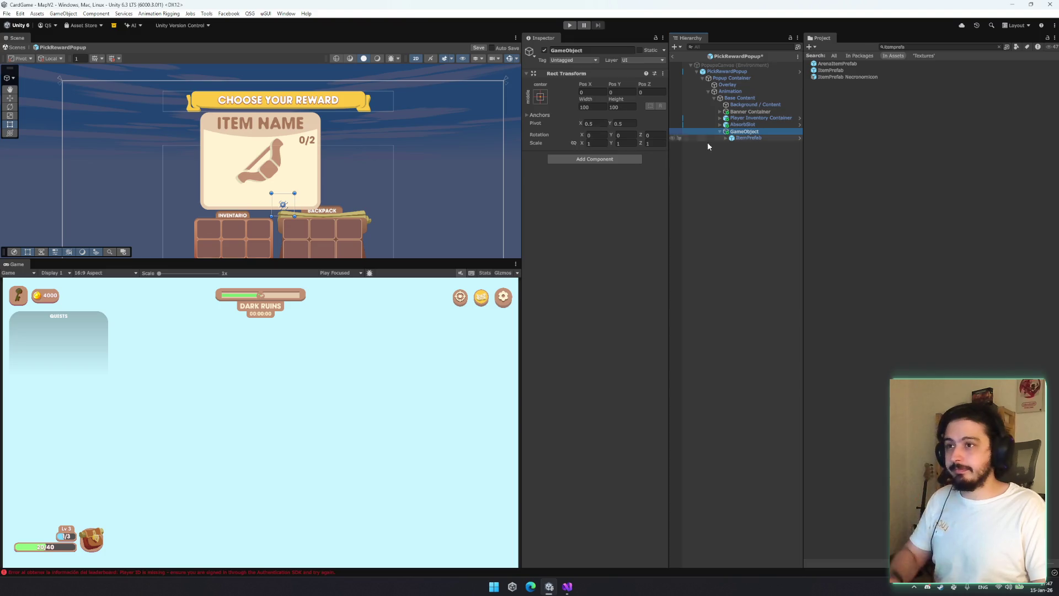
click(749, 137)
Set the ItemPrefab card's Pos X and Pos Y to 0
click(590, 113)
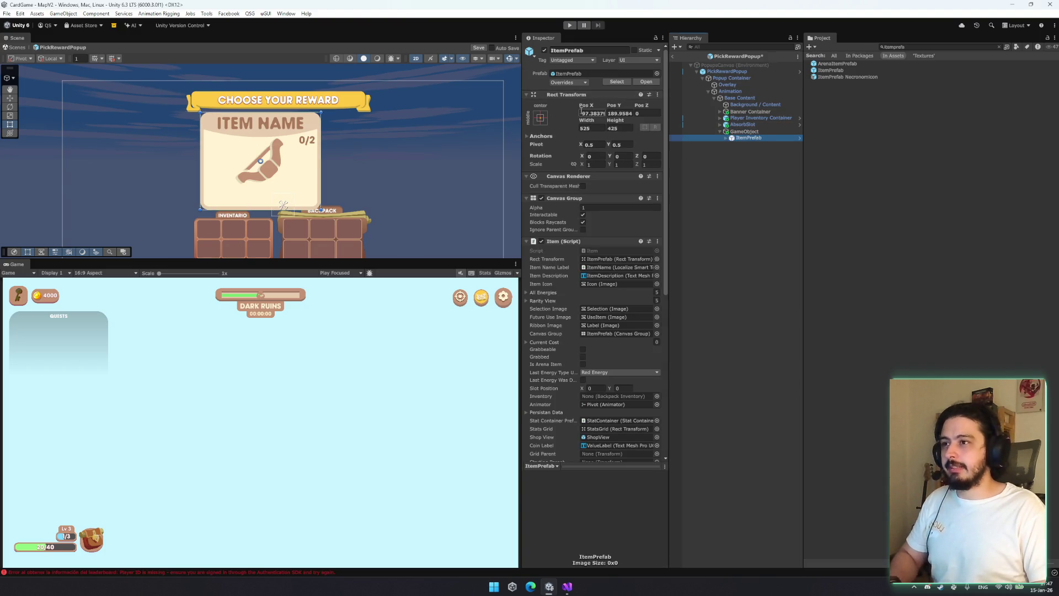
text(0)
key(Tab)
text(0)
Scale the wrapper GameObject down to 0.4
click(745, 132)
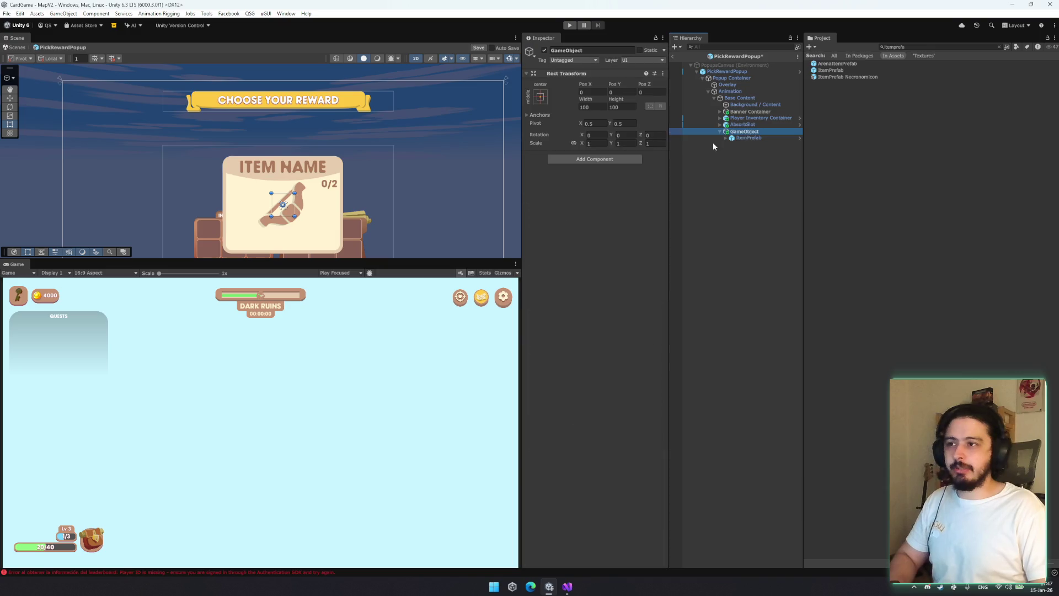
double_click(745, 131)
click(748, 112)
key(Down)
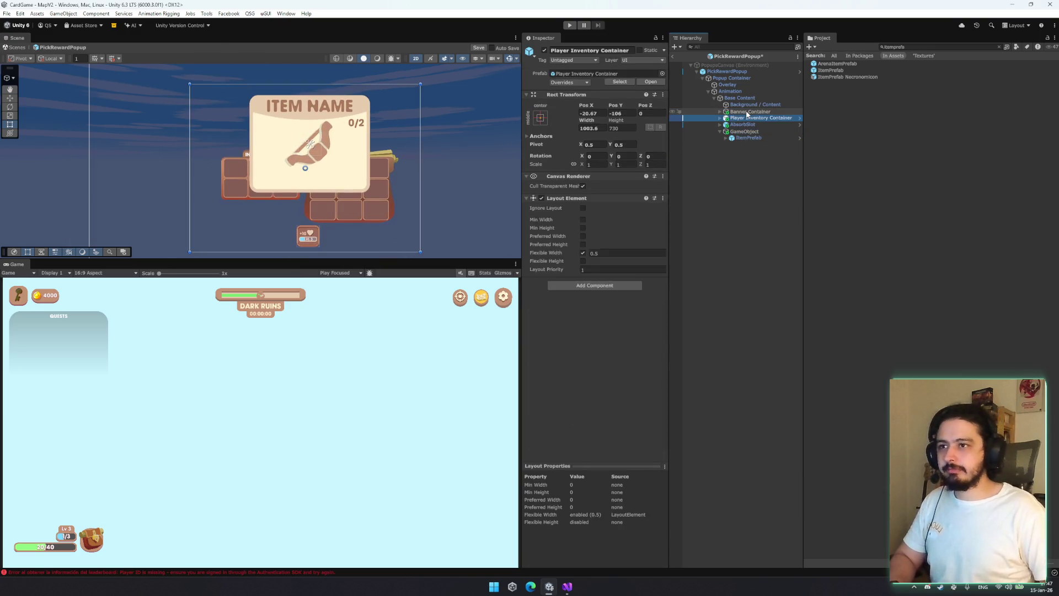
key(Right)
key(Down)
key(Down)
key(Right)
key(Left)
key(Down)
key(Down)
key(Down)
click(591, 143)
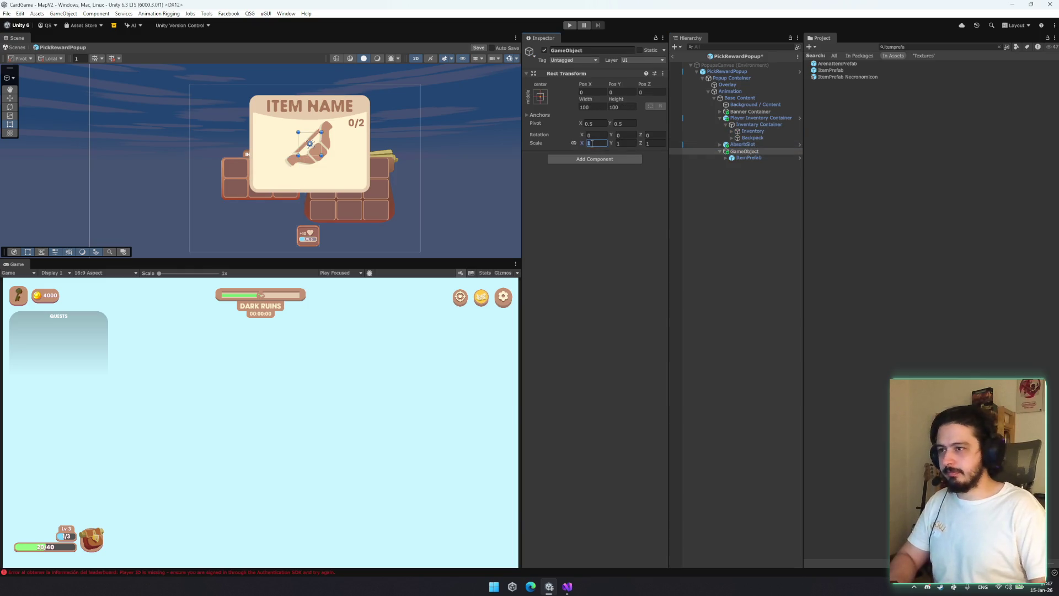
text(0.4)
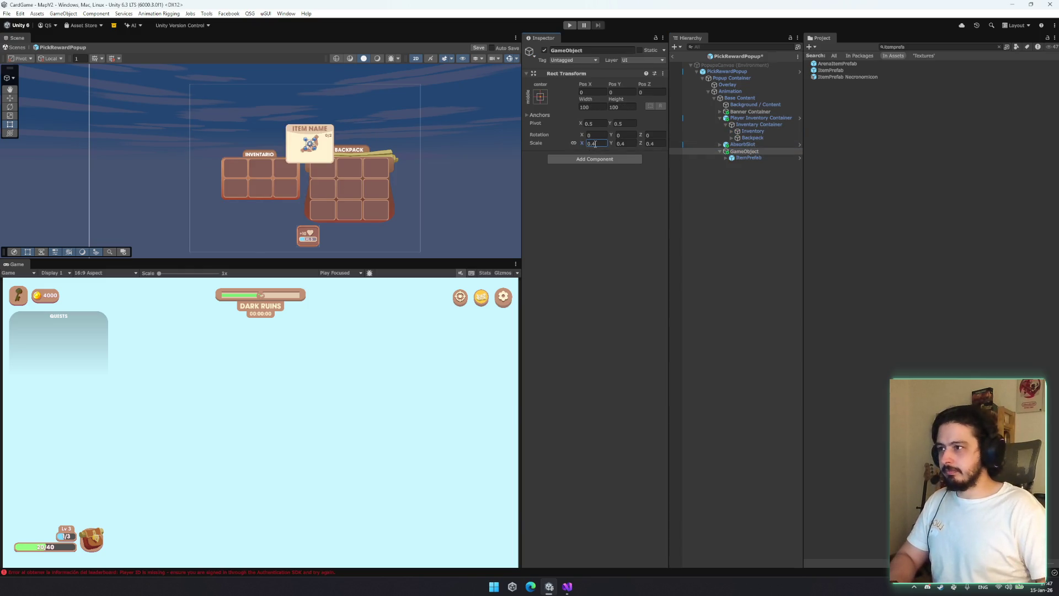
click(756, 158)
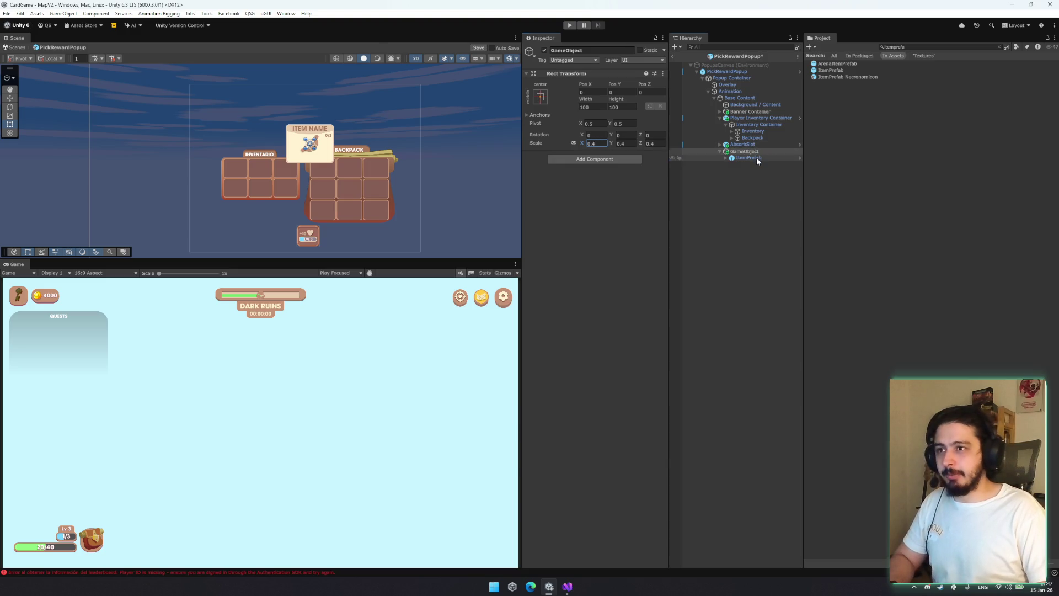
Multiply the wrapper GameObject's scale by 0.4, reducing it to 0.16
click(750, 151)
click(759, 133)
key(Right)
click(758, 144)
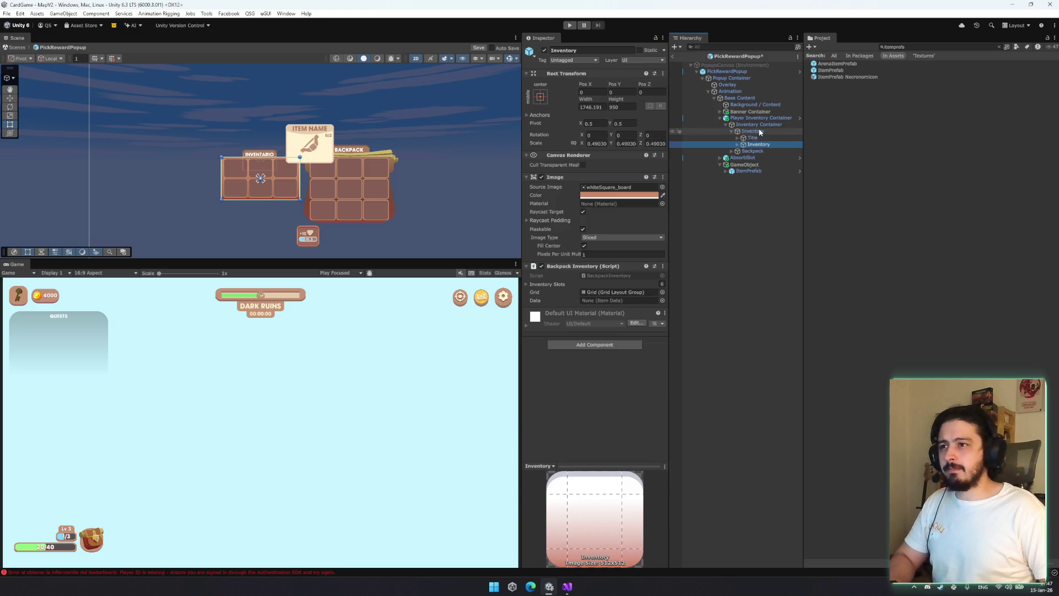
click(752, 165)
click(599, 144)
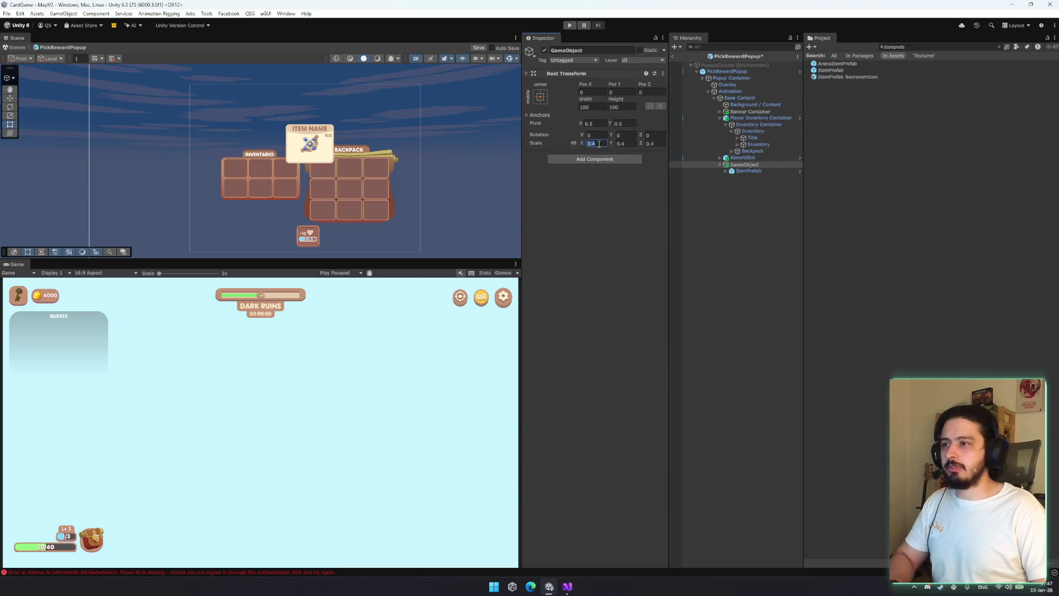
text(0.4)
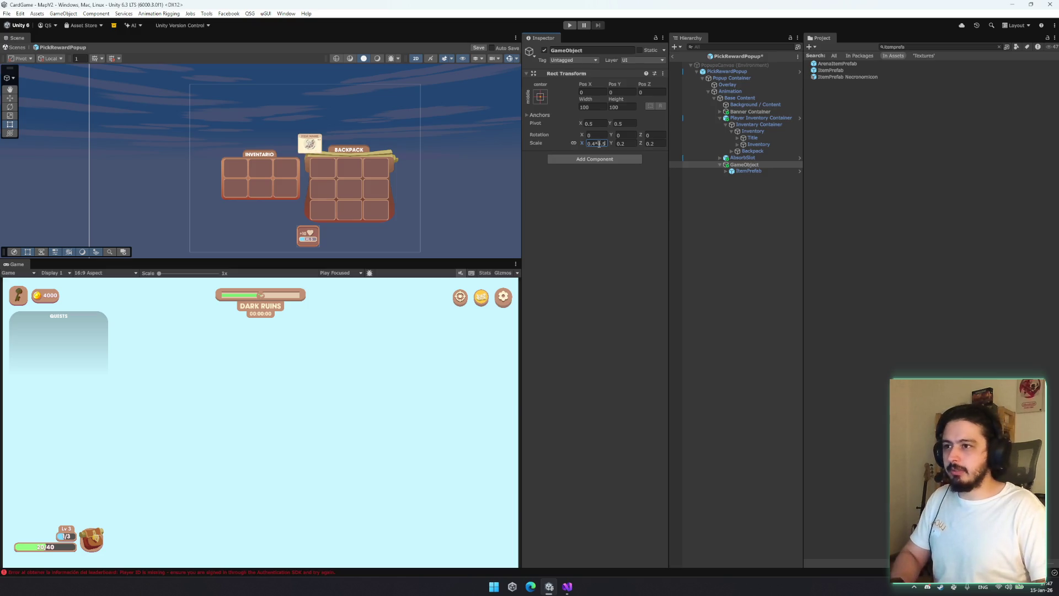
key(Return)
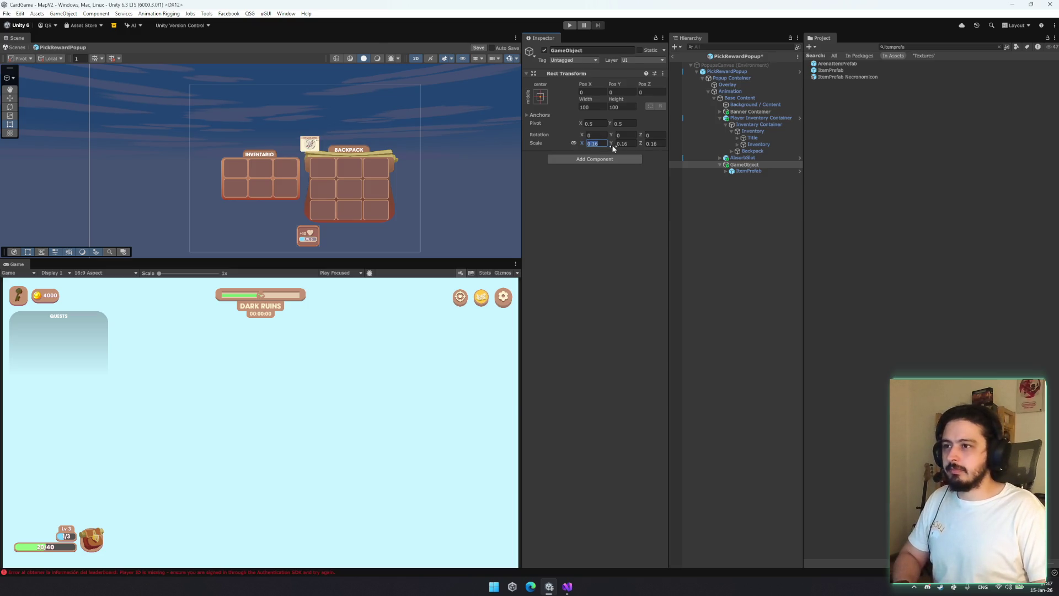
Move the item card onto an Inventario slot and enlarge it to roughly slot size
double_click(740, 166)
click(742, 158)
double_click(744, 165)
key(w)
drag(330, 172, 287, 209)
scroll(298, 202, up, 5)
key(r)
key(w)
key(r)
Move ItemPrefab under the first Slots object of the Inventory Grid
click(738, 144)
click(758, 144)
click(757, 151)
key(Right)
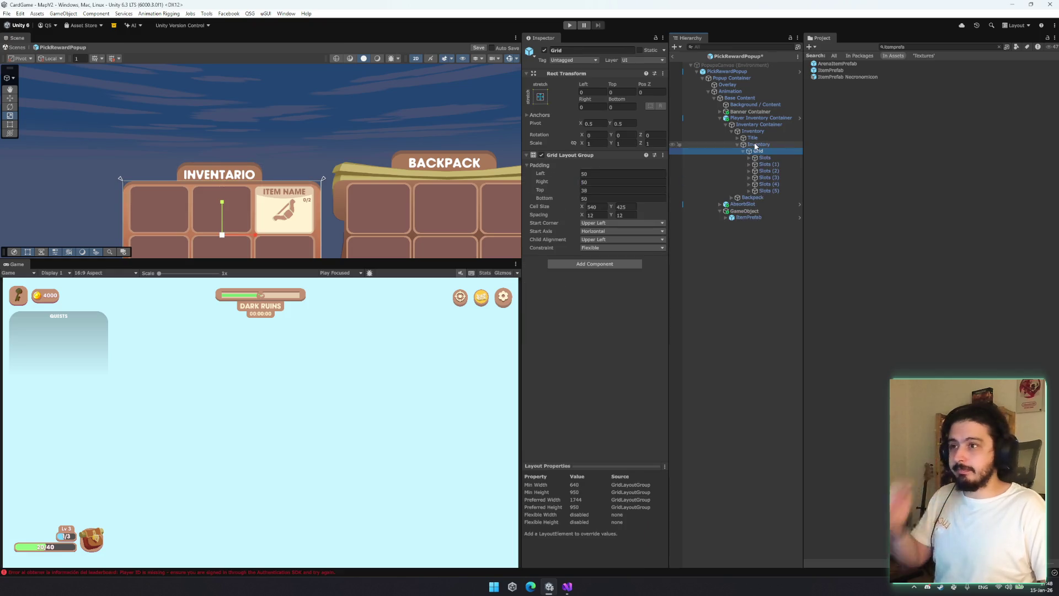
key(Down)
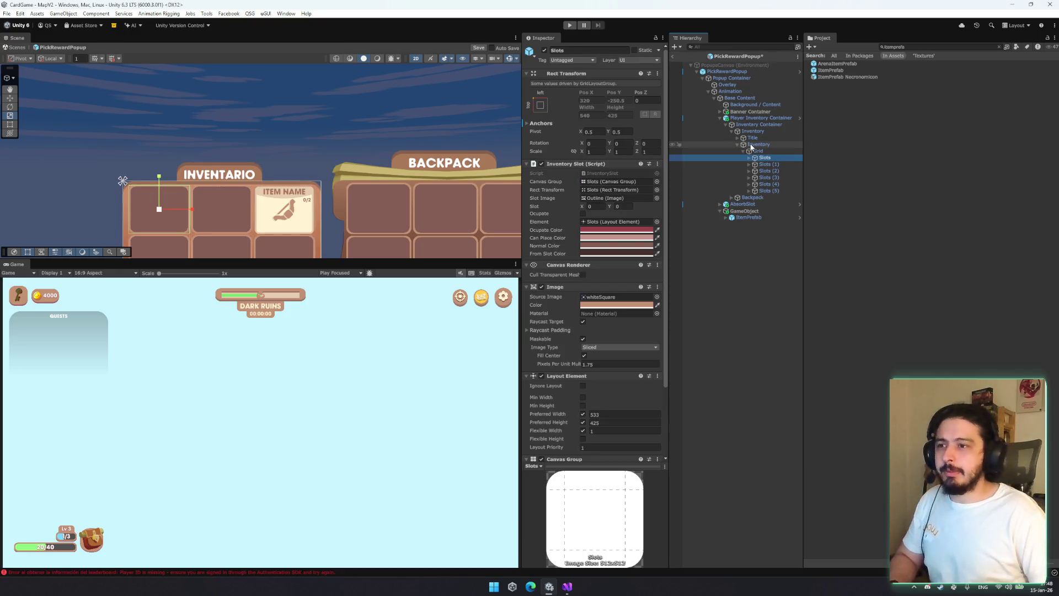
click(749, 158)
click(769, 164)
mouse_move(769, 160)
mouse_down()
mouse_move(750, 226)
mouse_move(770, 170)
mouse_up()
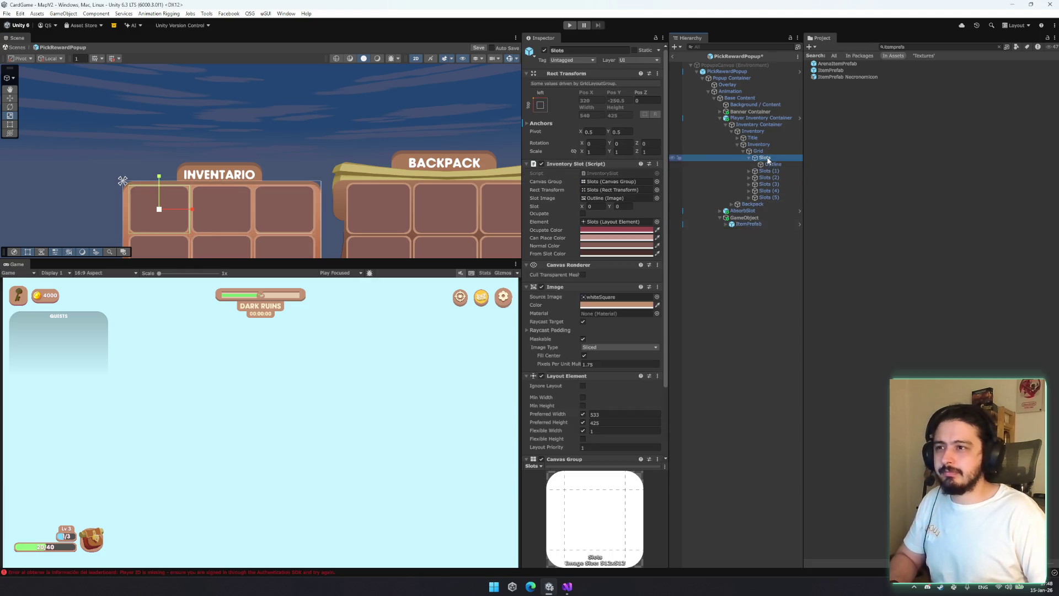
click(540, 105)
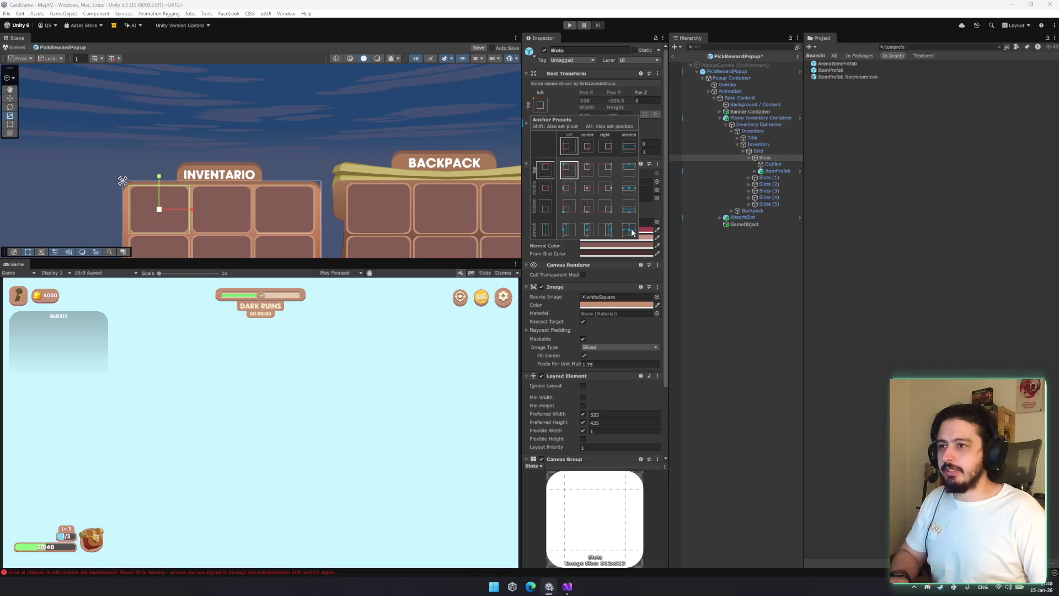
Stretch ItemPrefab to fill the slot via the anchor presets and set its scale to 1
click(777, 171)
click(777, 171)
click(540, 117)
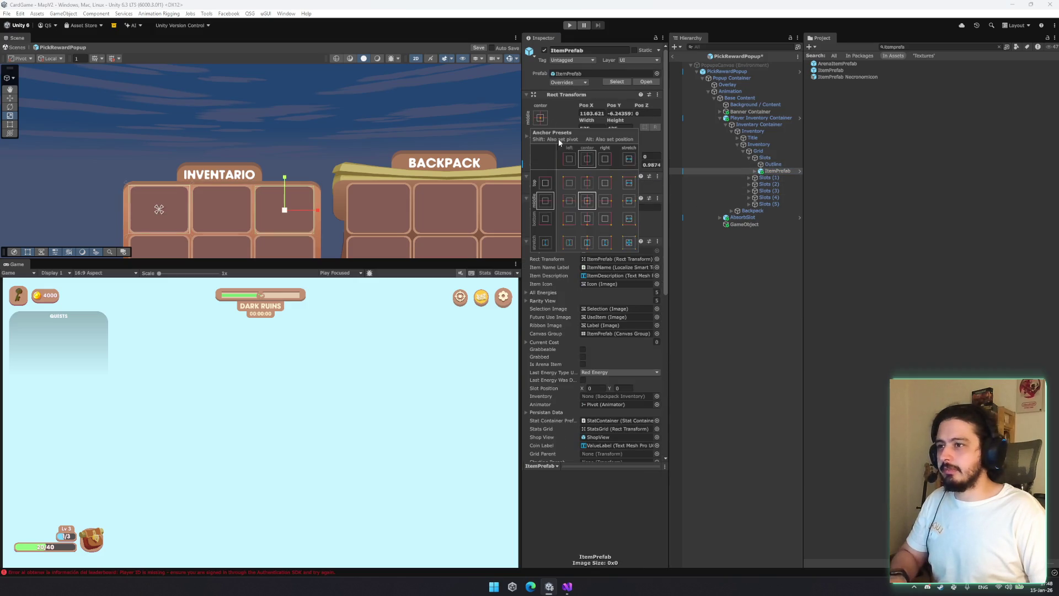
alt+click(629, 243)
text(1)
key(Tab)
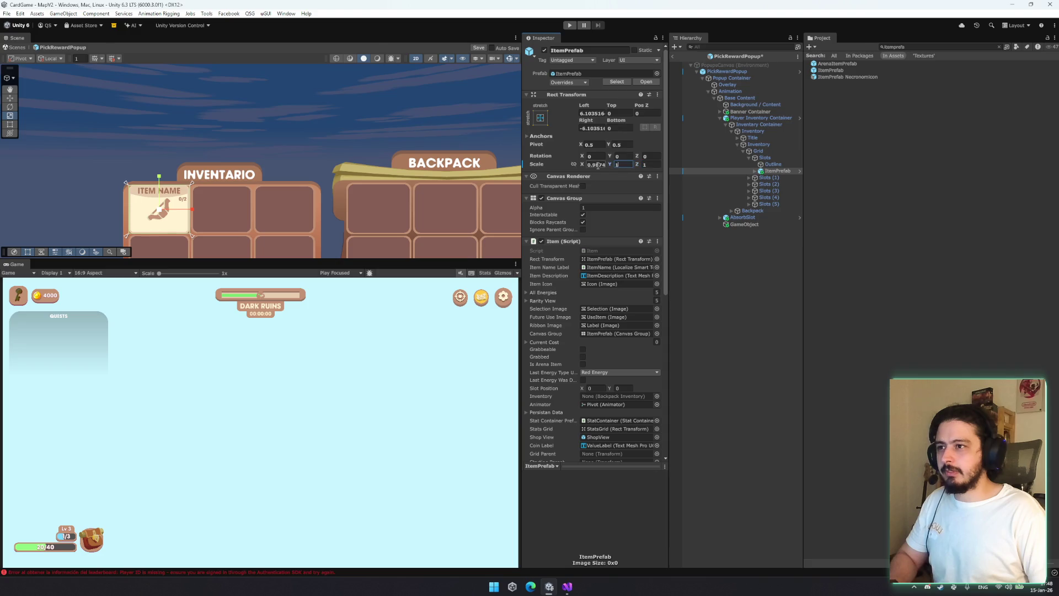
click(770, 172)
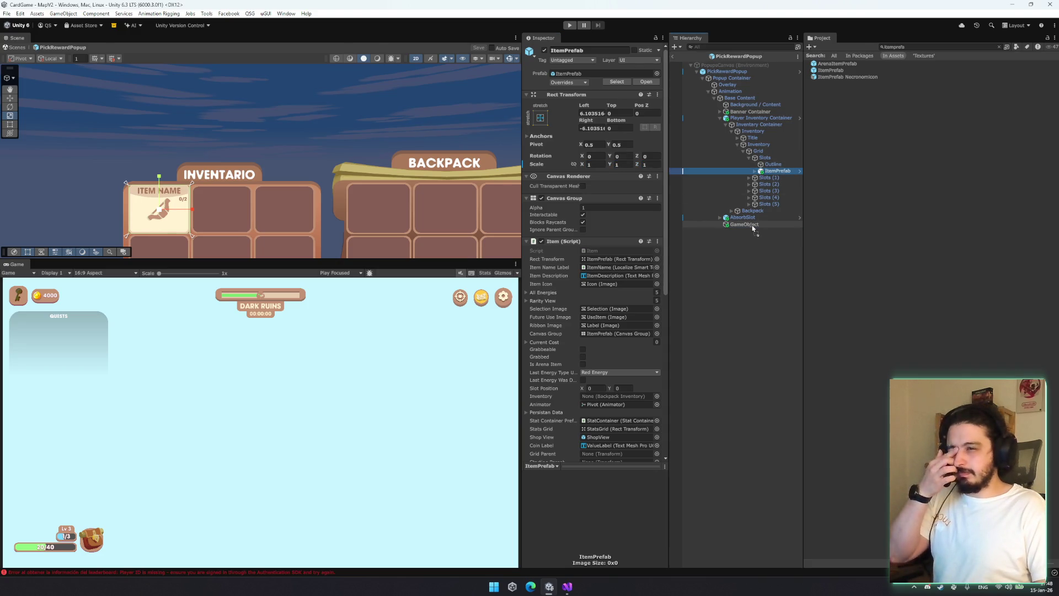
Move ItemPrefab out of the slot and delete the empty wrapper GameObject
mouse_move(753, 228)
mouse_down()
mouse_move(739, 215)
mouse_move(747, 222)
mouse_up()
key(Delete)
key(alt+shift+n)
Set the new empty object's anchors to stretch in both directions via Anchor Presets
click(540, 97)
alt+click(628, 221)
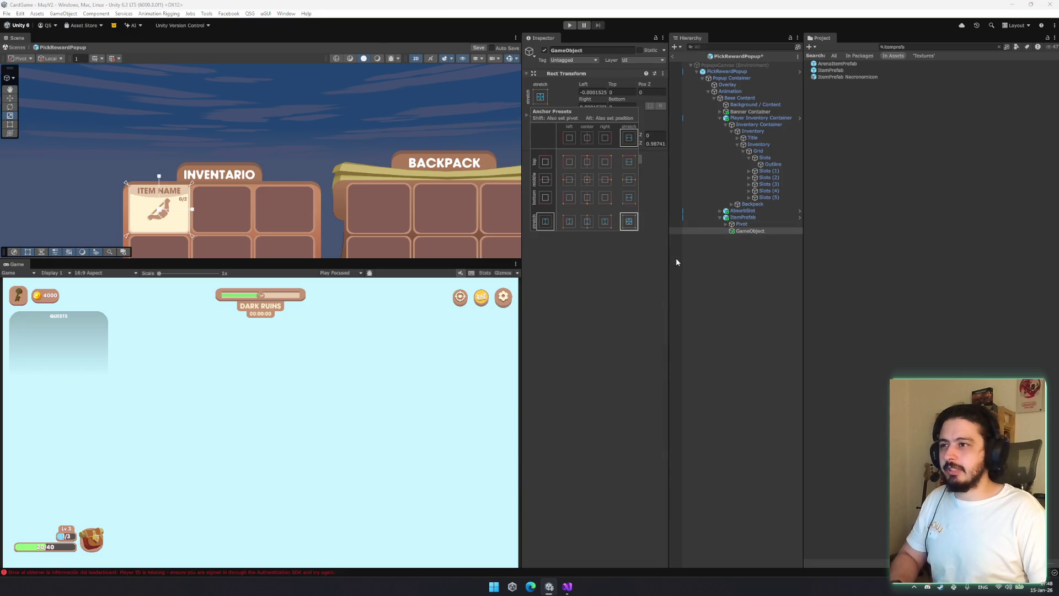
click(588, 181)
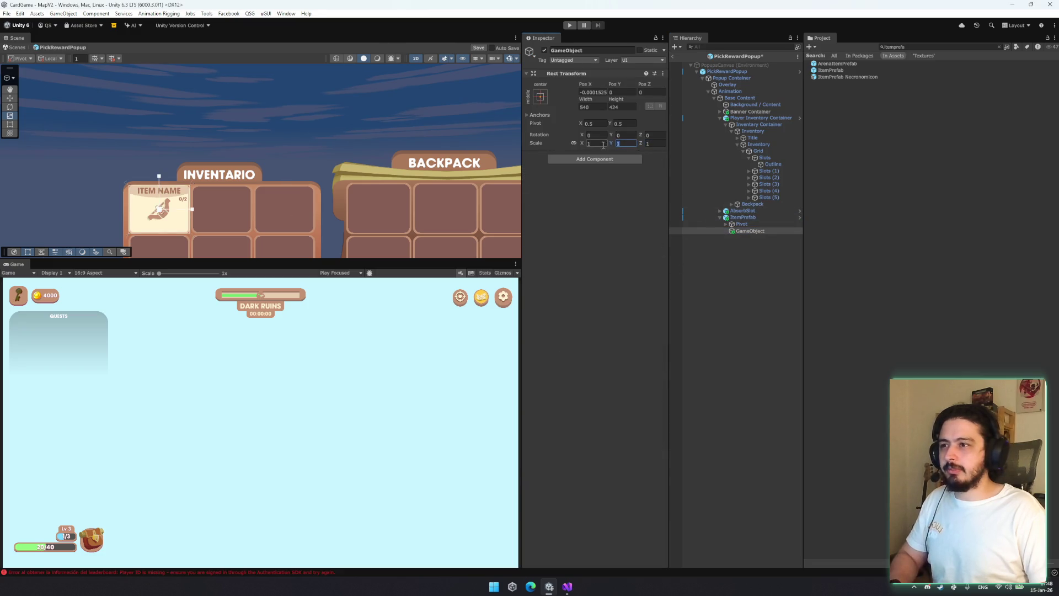
click(540, 98)
click(629, 223)
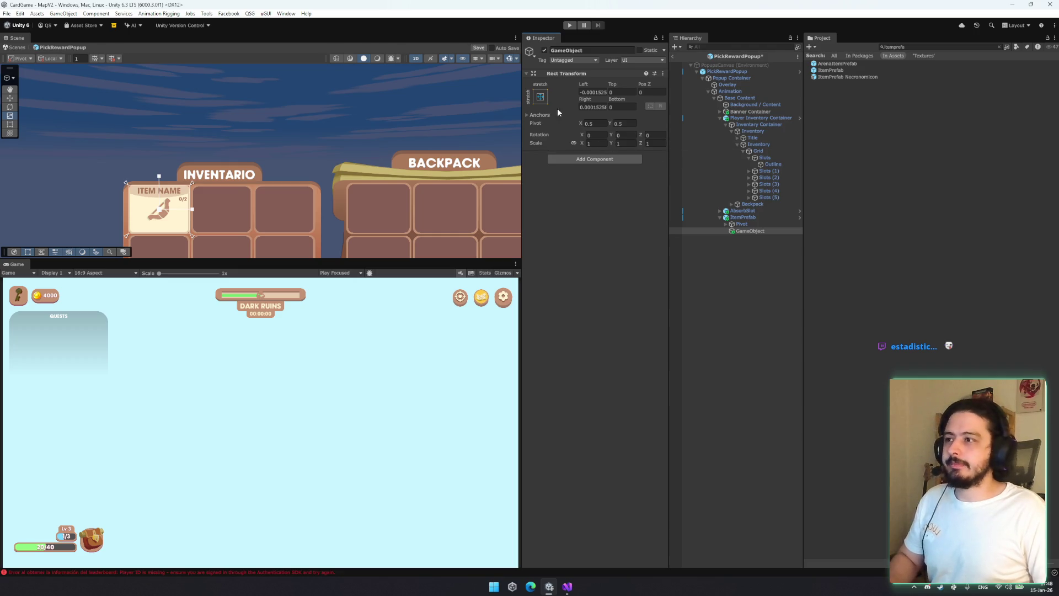
click(540, 96)
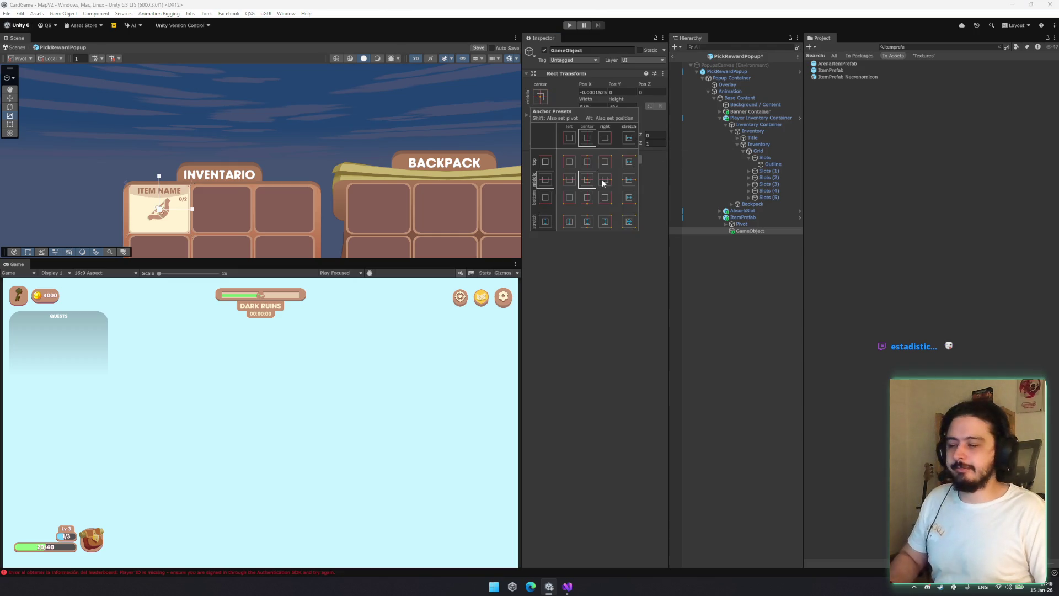
Move the GameObject above ItemPrefab and compare their Rect Transforms, including the 0.19612 scale
click(740, 218)
mouse_move(744, 234)
mouse_down()
mouse_move(746, 222)
mouse_move(683, 191)
mouse_move(750, 226)
mouse_up()
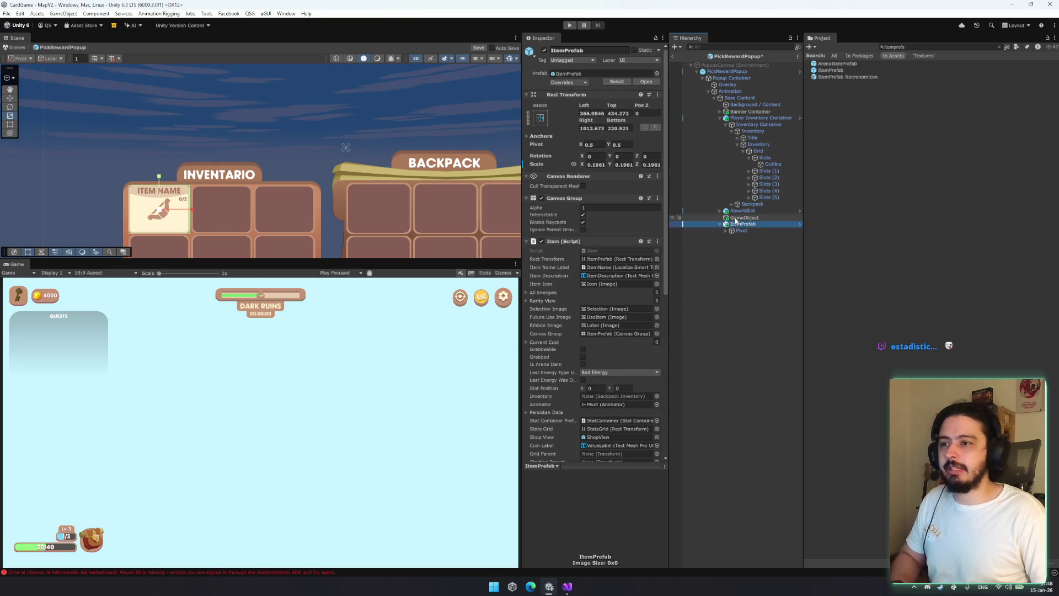
click(744, 217)
click(540, 96)
click(637, 253)
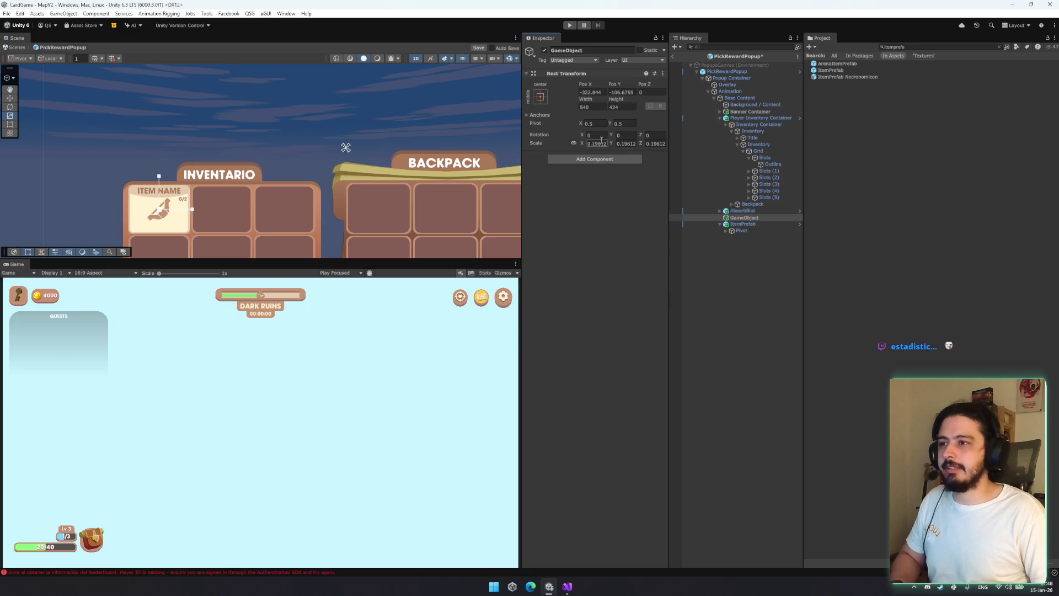
click(743, 224)
click(602, 164)
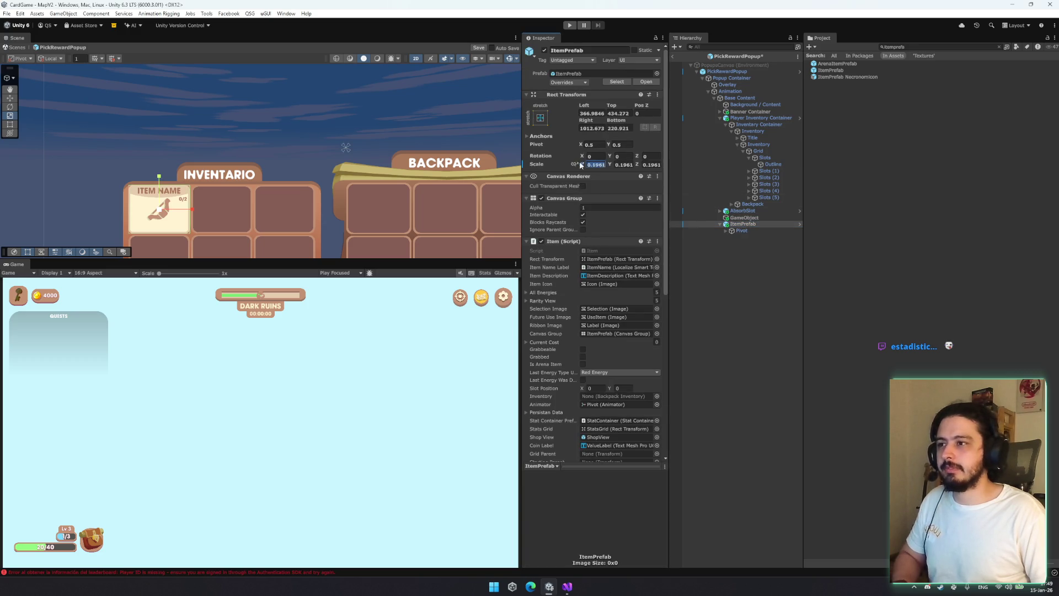
text(16217)
click(718, 217)
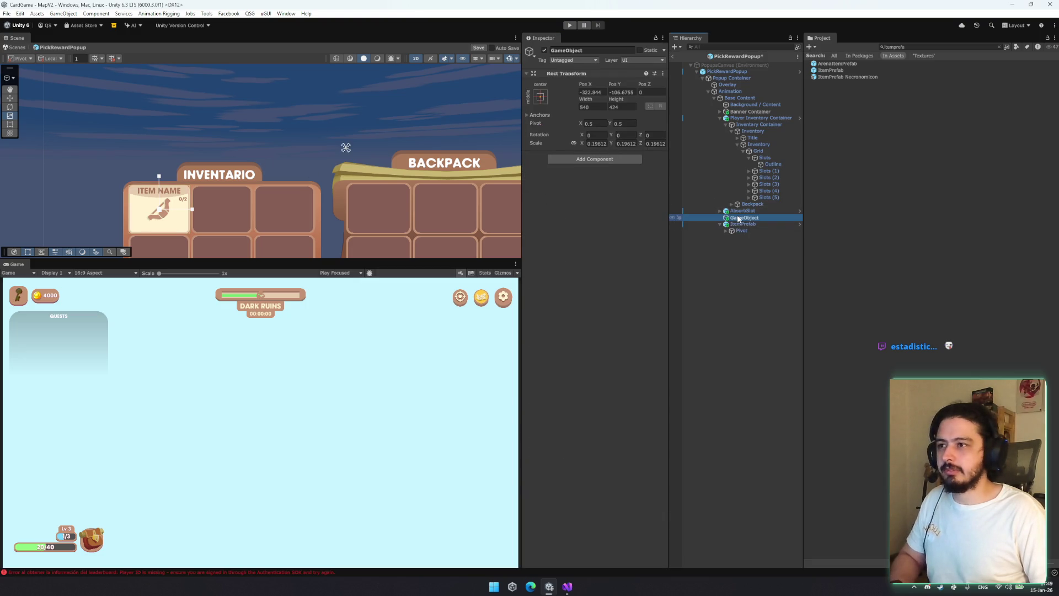
Move the empty holder up into the reward popup
key(w)
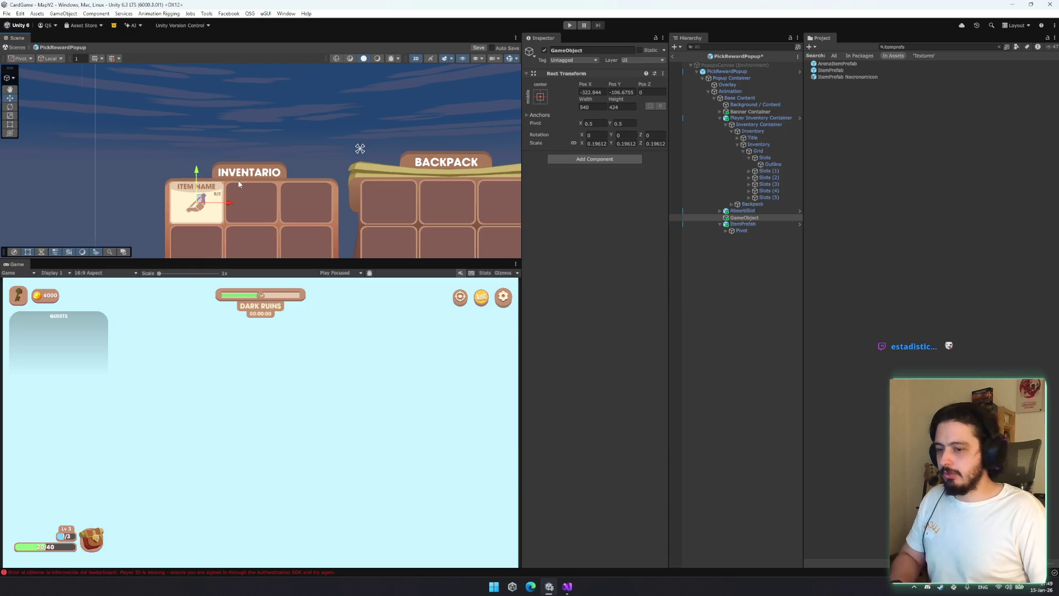
scroll(237, 178, down, 1)
drag(193, 227, 307, 110)
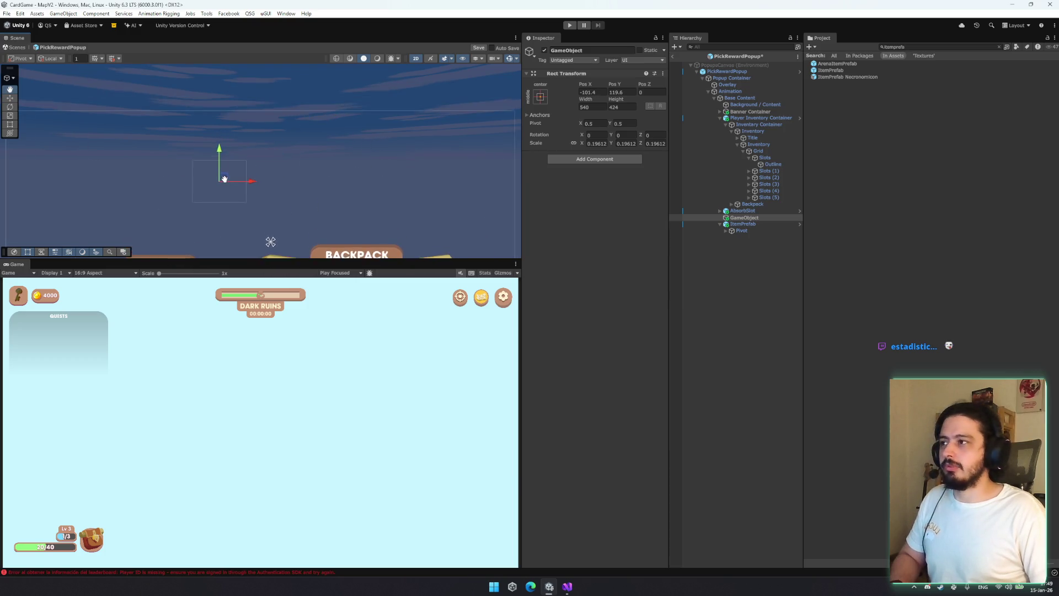
scroll(260, 177, down, 2)
mouse_move(257, 187)
mouse_down()
mouse_move(278, 161)
mouse_move(265, 152)
mouse_up()
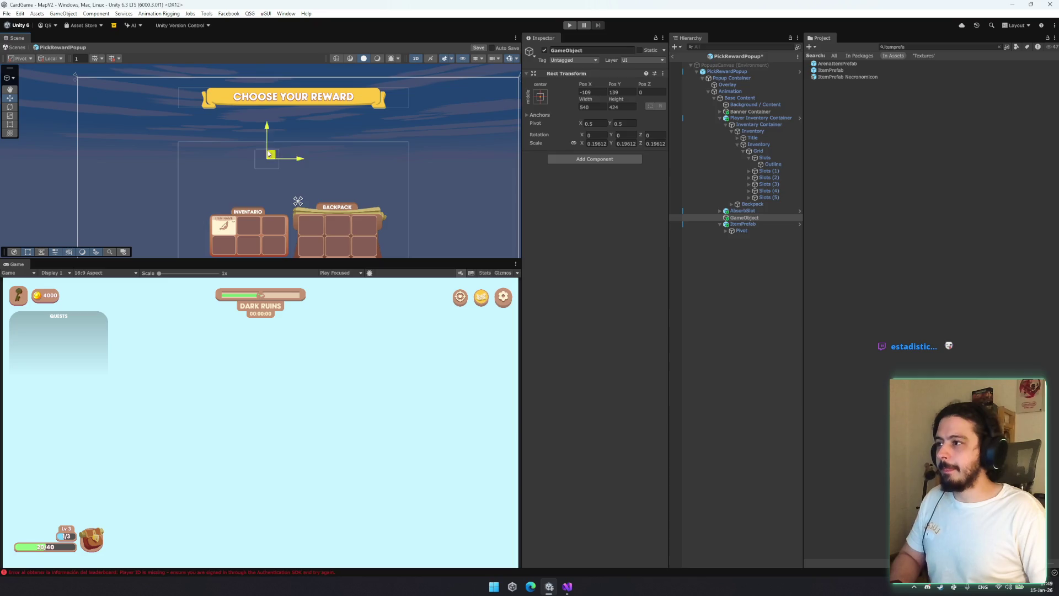
Parent the ItemPrefab card to the holder and centre it with the anchor presets
drag(742, 224, 744, 218)
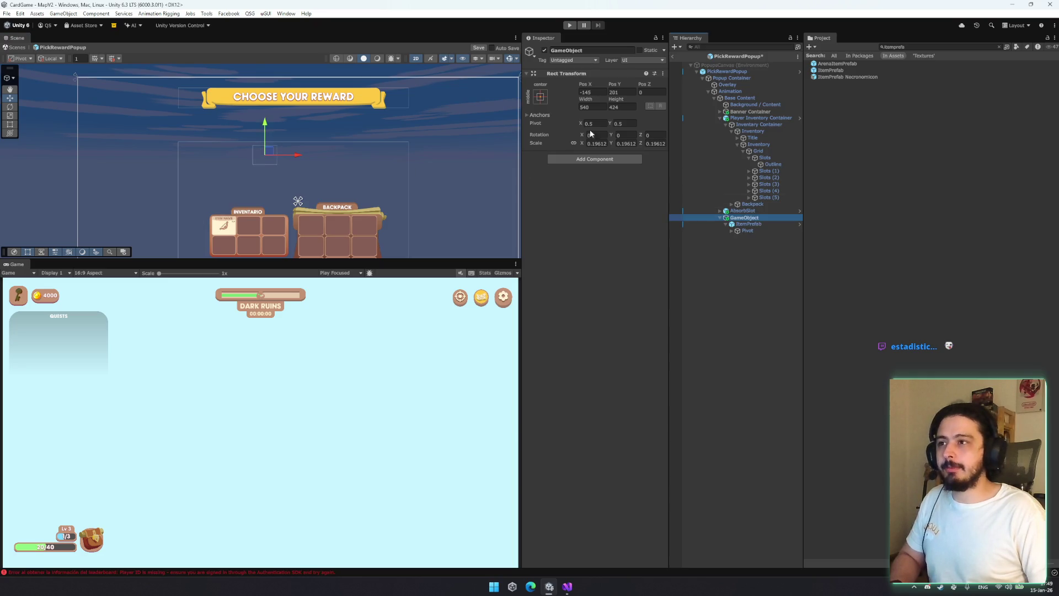
click(541, 97)
click(748, 224)
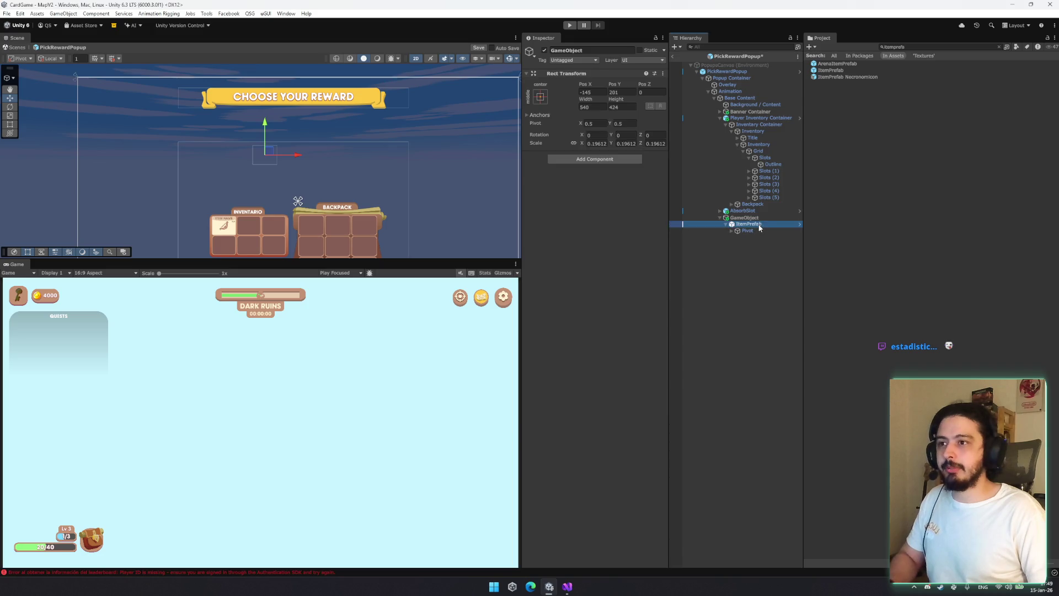
click(540, 117)
alt+shift+click(587, 201)
click(686, 247)
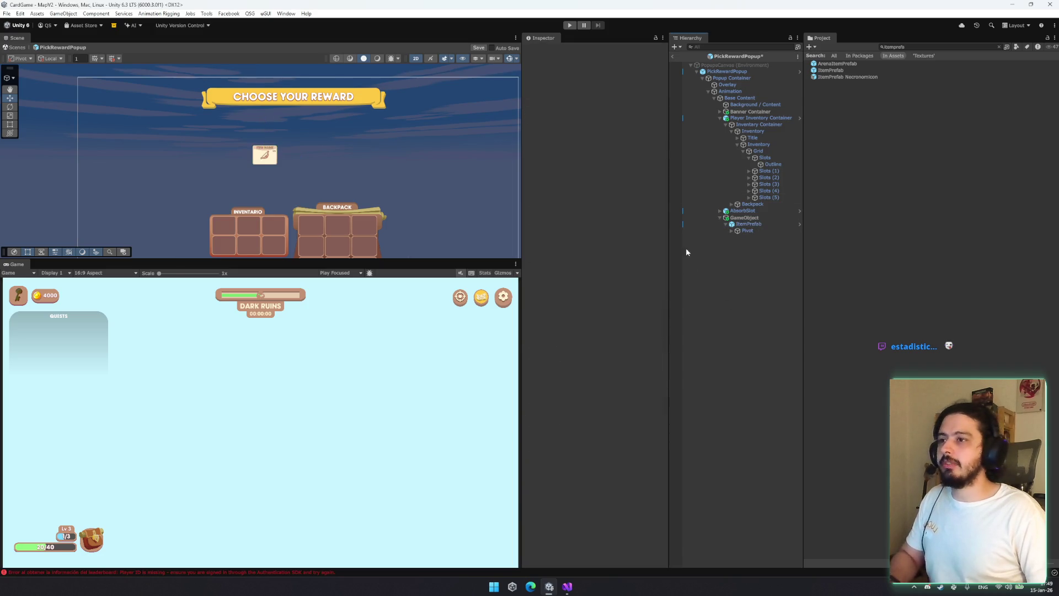
click(744, 217)
Place the holder under the banner and duplicate it for a second card at Y 230
scroll(322, 157, up, 2)
mouse_move(251, 154)
mouse_down()
mouse_move(220, 146)
mouse_move(372, 147)
mouse_up()
key(ctrl+d)
click(756, 217)
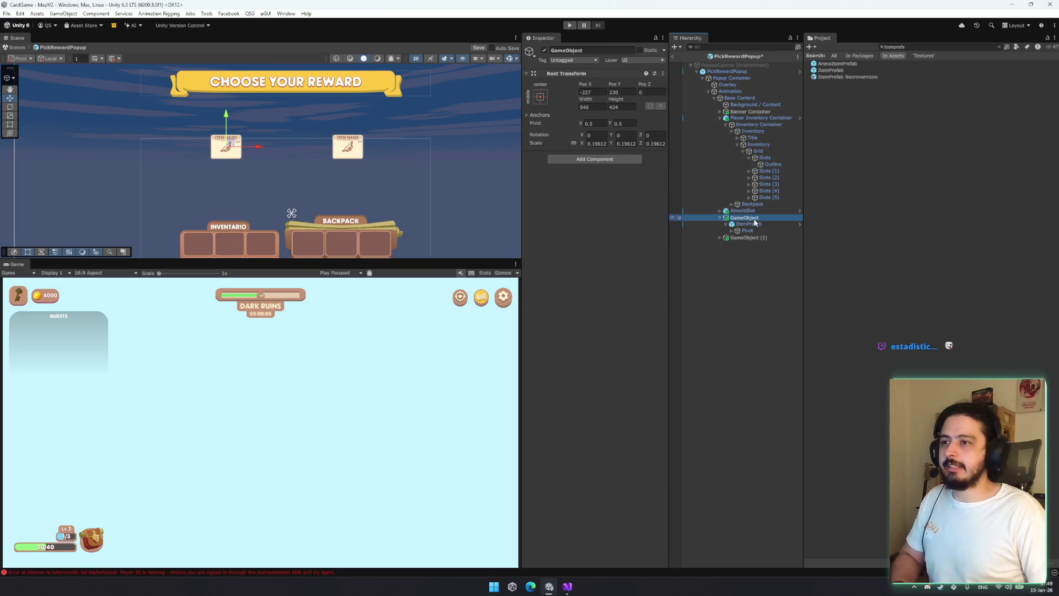
key(Left)
drag(227, 116, 229, 117)
shift+click(748, 224)
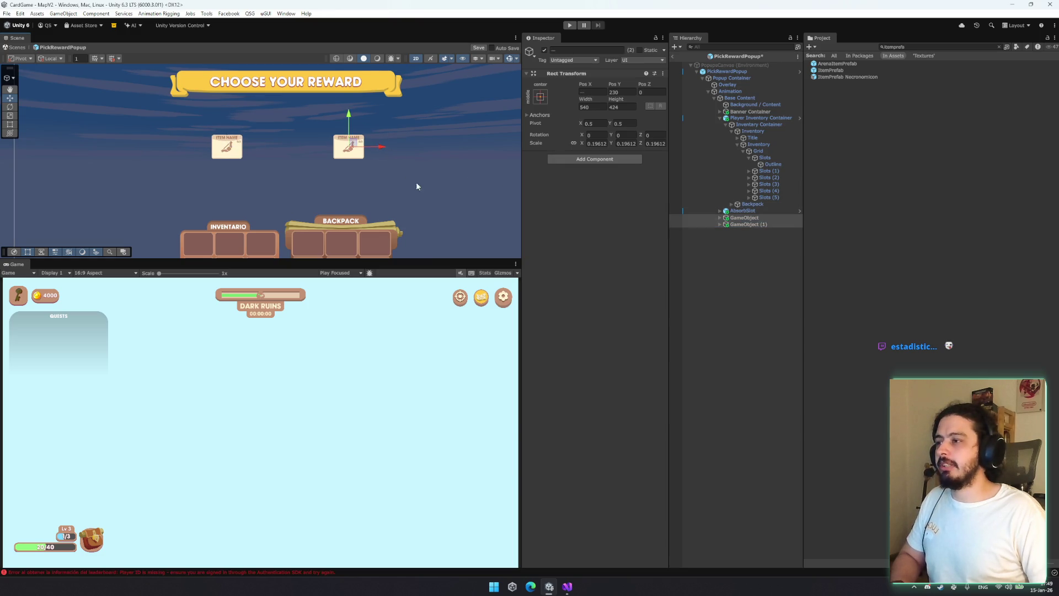
scroll(416, 186, down, 2)
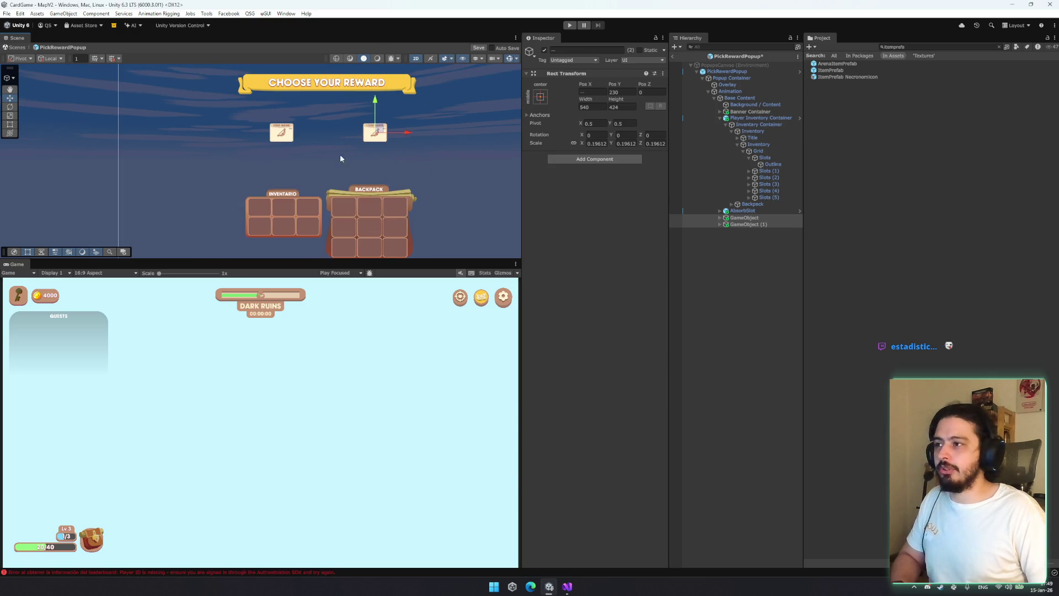
Double the left card's size to 1080 by 850
click(748, 218)
key(Right)
click(756, 224)
click(596, 129)
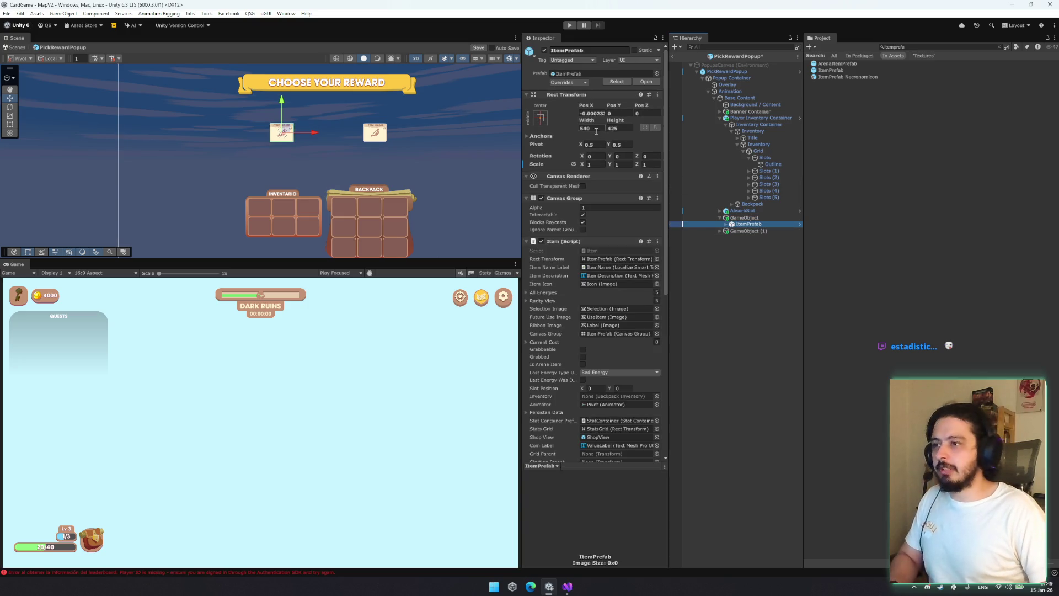
text(*)
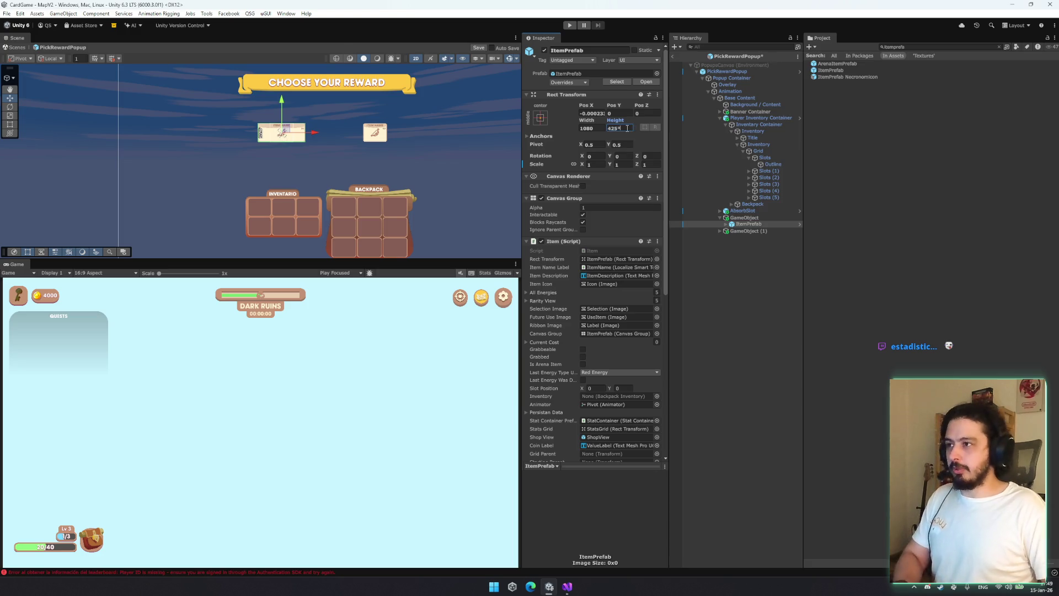
text(22)
Replace the right holder's card with a copy of the enlarged card and place it at X 187
click(745, 231)
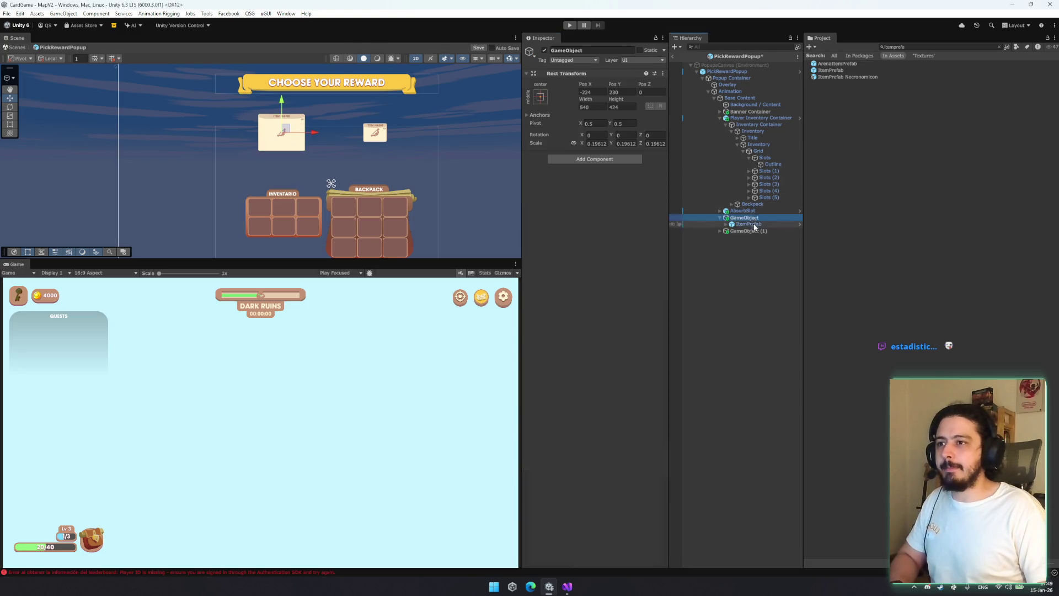
click(748, 237)
key(Delete)
drag(864, 378, 744, 229)
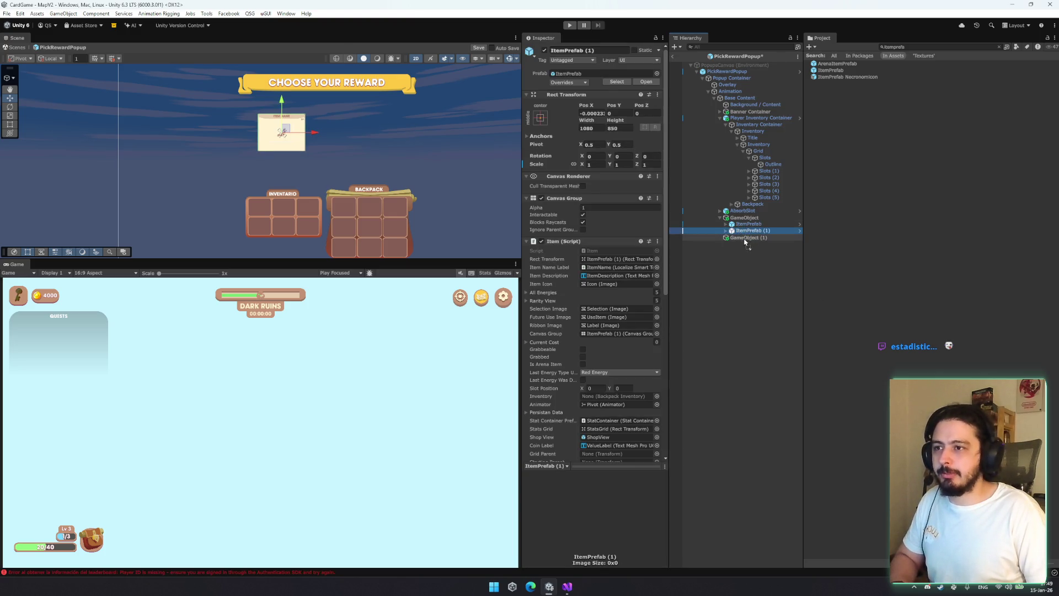
click(743, 224)
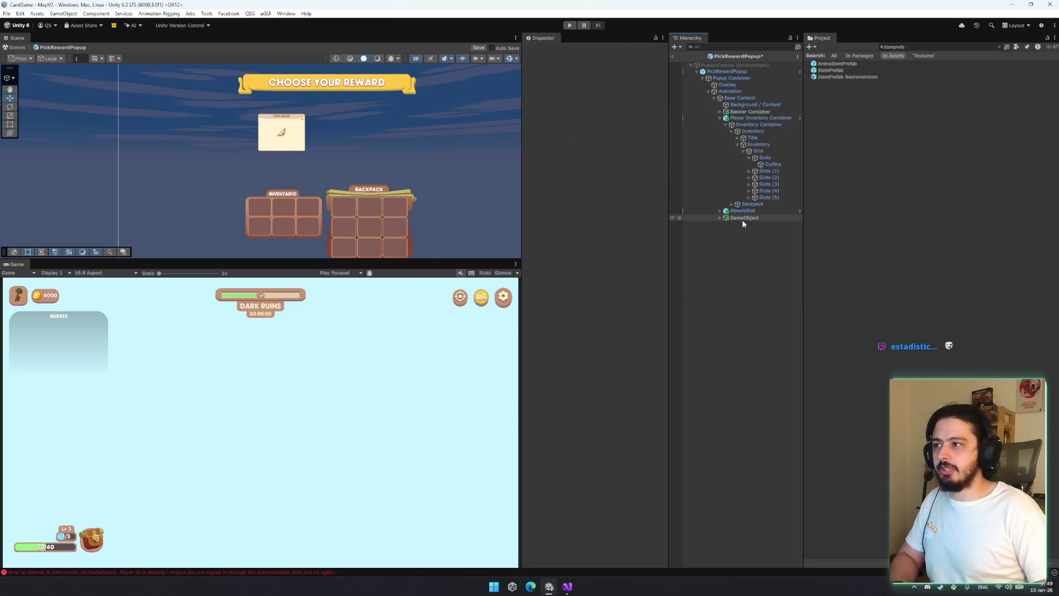
mouse_move(413, 133)
mouse_down()
mouse_move(320, 133)
mouse_move(407, 137)
mouse_up()
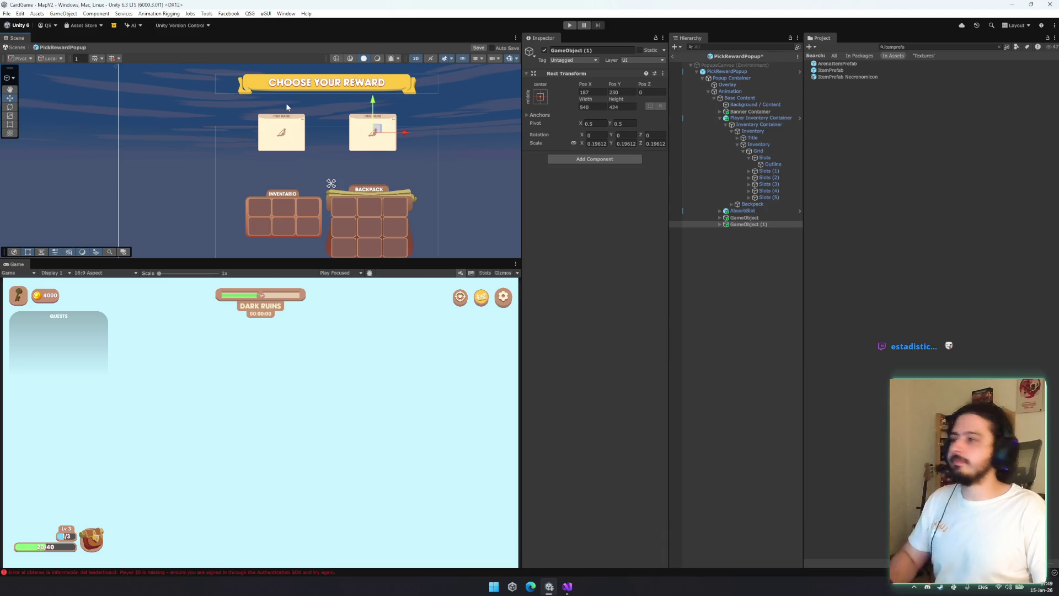
click(766, 180)
key(Left)
key(Left)
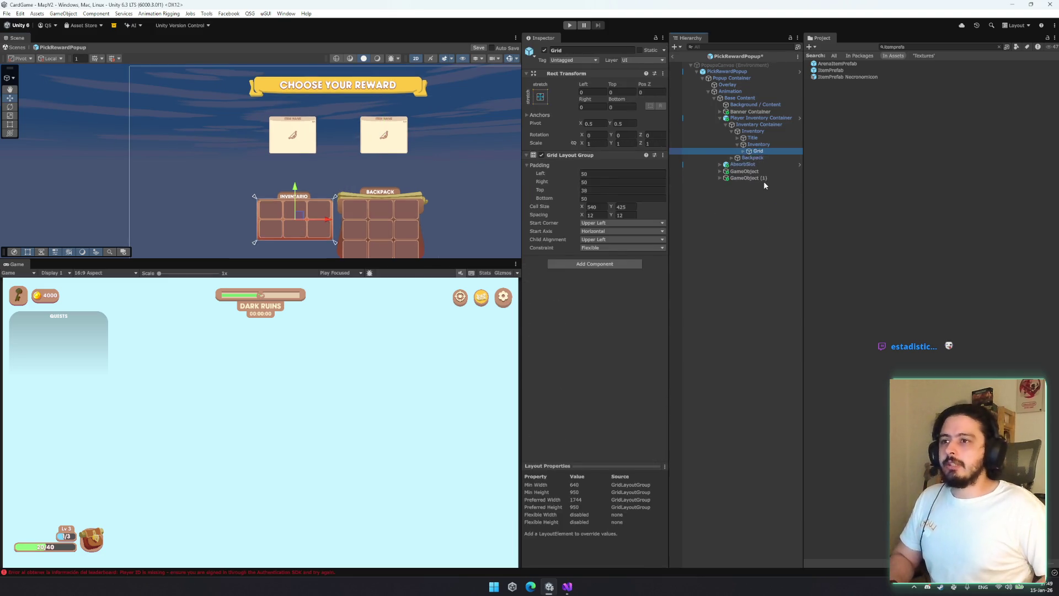
Rename the two card holders to ContainerItem1 and ContainerItem2
key(Left)
key(Left)
key(Left)
key(Down)
key(Down)
text(CdntainerItem)
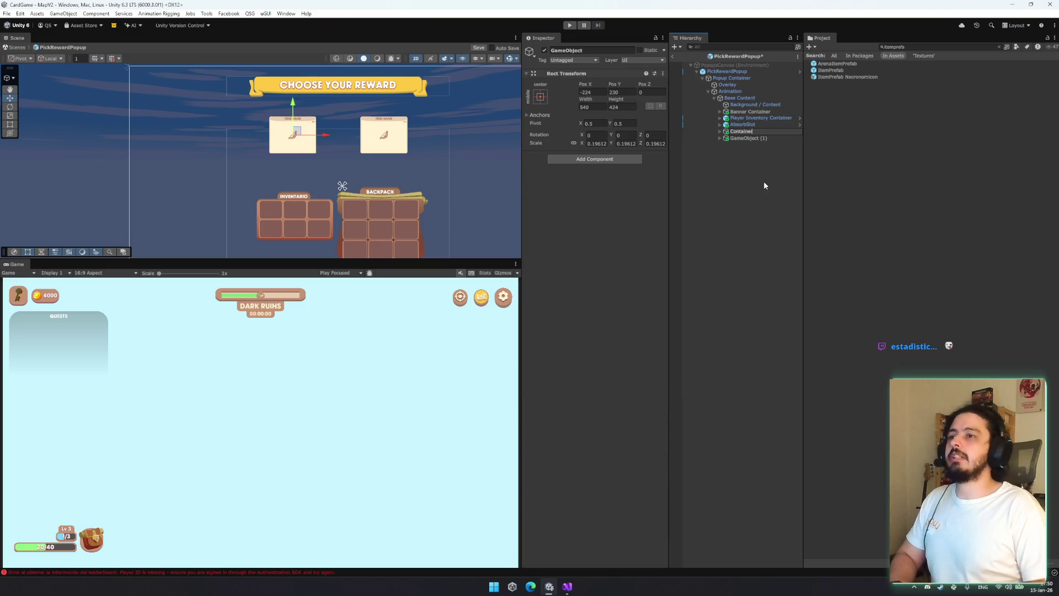
text(1)
key(Return)
key(Down)
key(F2)
text(Container)
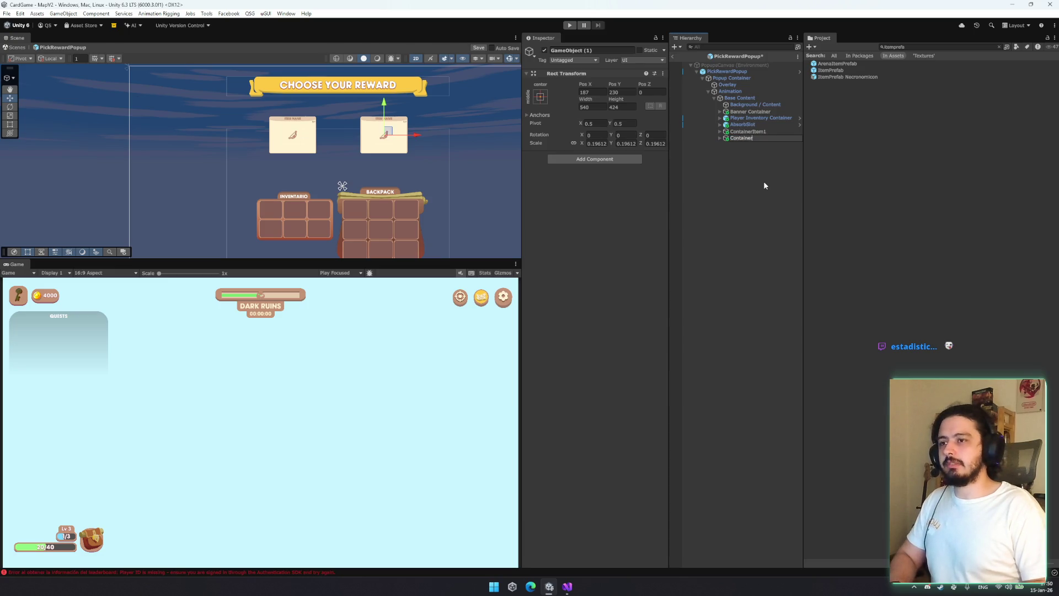
text(Item2)
key(Return)
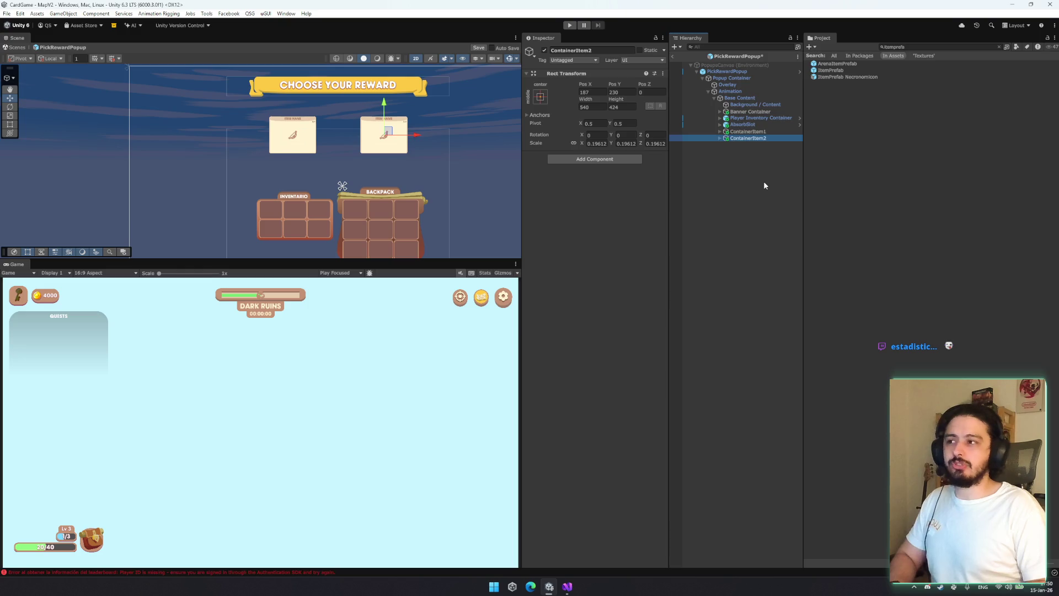
Delete ContainerItem2 and its card, keeping ContainerItem1
key(Up)
key(Down)
key(Up)
key(Down)
key(Up)
key(Down)
key(Up)
key(Down)
key(Up)
key(Down)
key(Up)
key(Right)
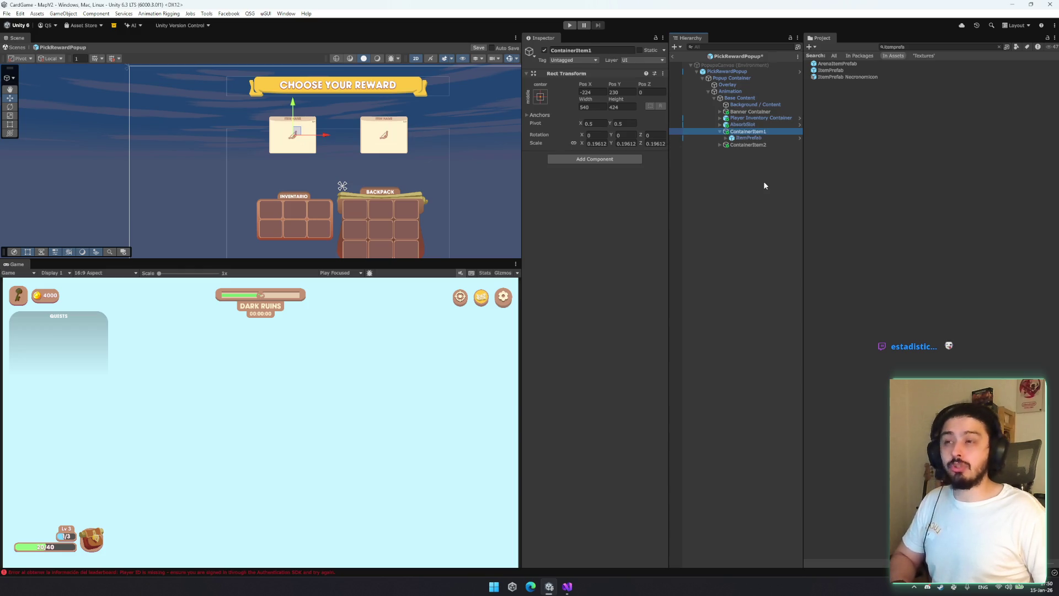
key(Down)
key(Delete)
Add a Horizontal Layout Group component to ContainerItem1
click(753, 132)
click(611, 159)
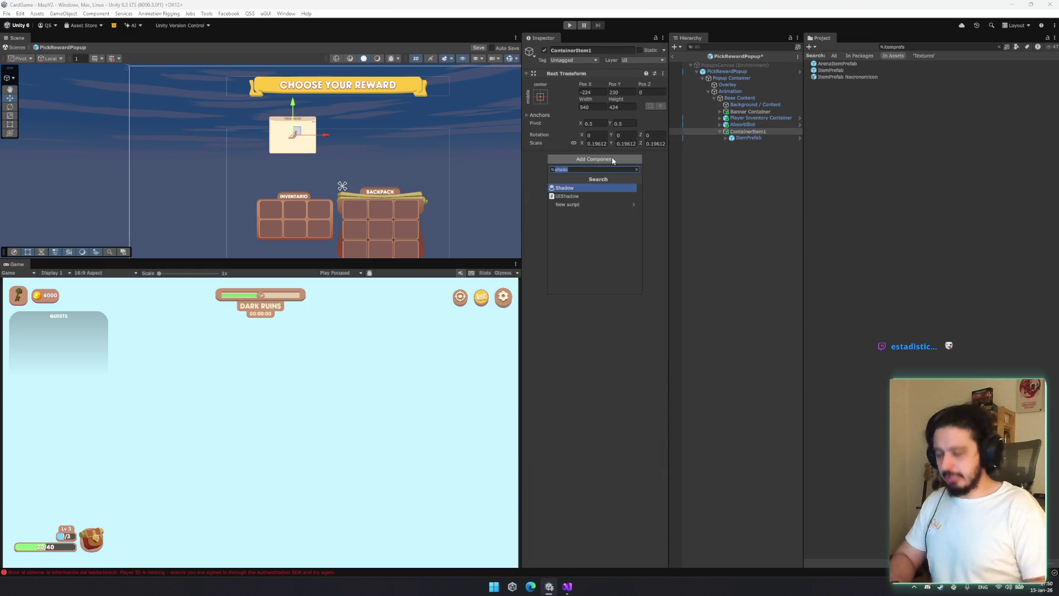
text(horizontal)
key(Return)
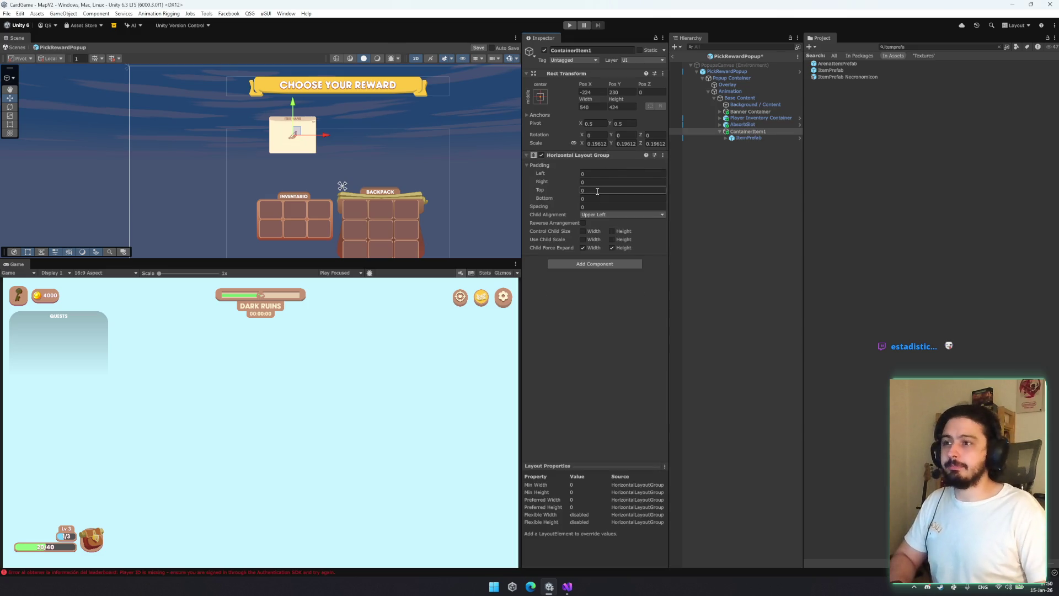
Duplicate the ItemPrefab card and rename ContainerItem1 to ContainerItems
click(748, 137)
key(ctrl+d)
click(748, 131)
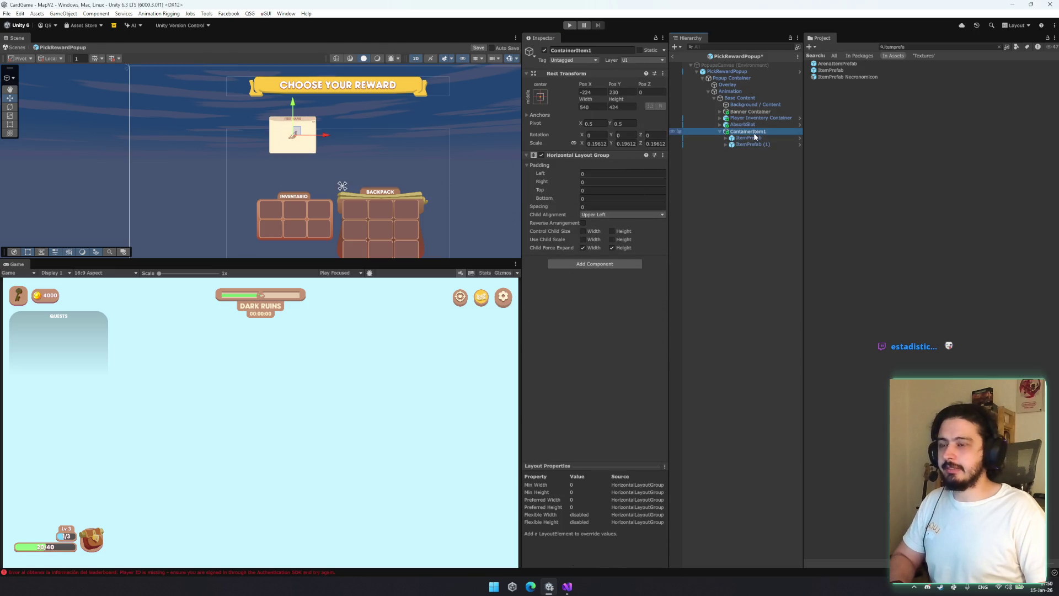
key(F2)
text(f)
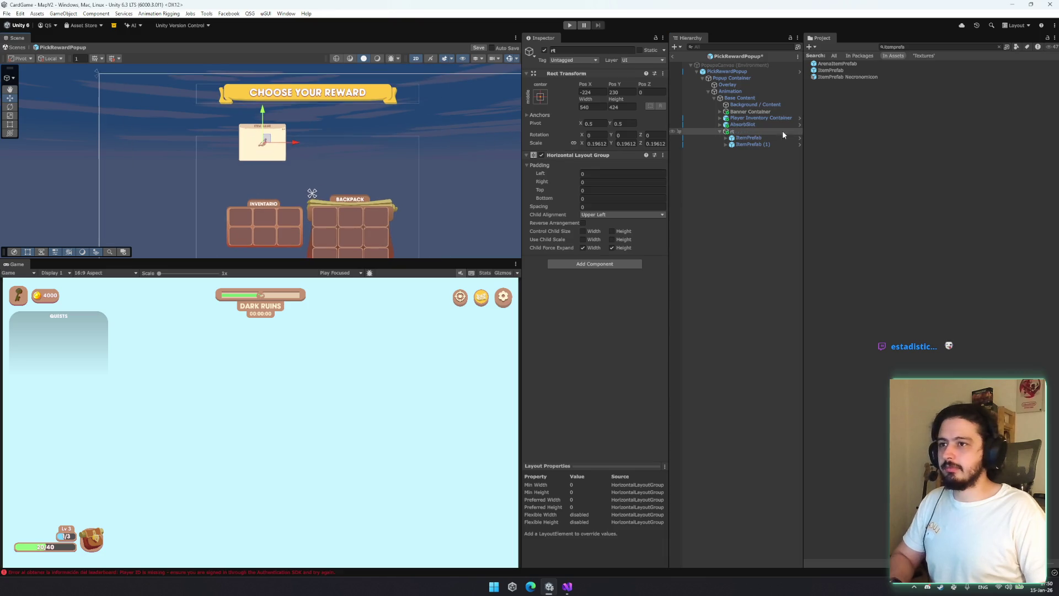
key(Escape)
text(s)
key(Return)
Finish naming ContainerItems and widen the container's area
key(t)
drag(279, 142, 420, 144)
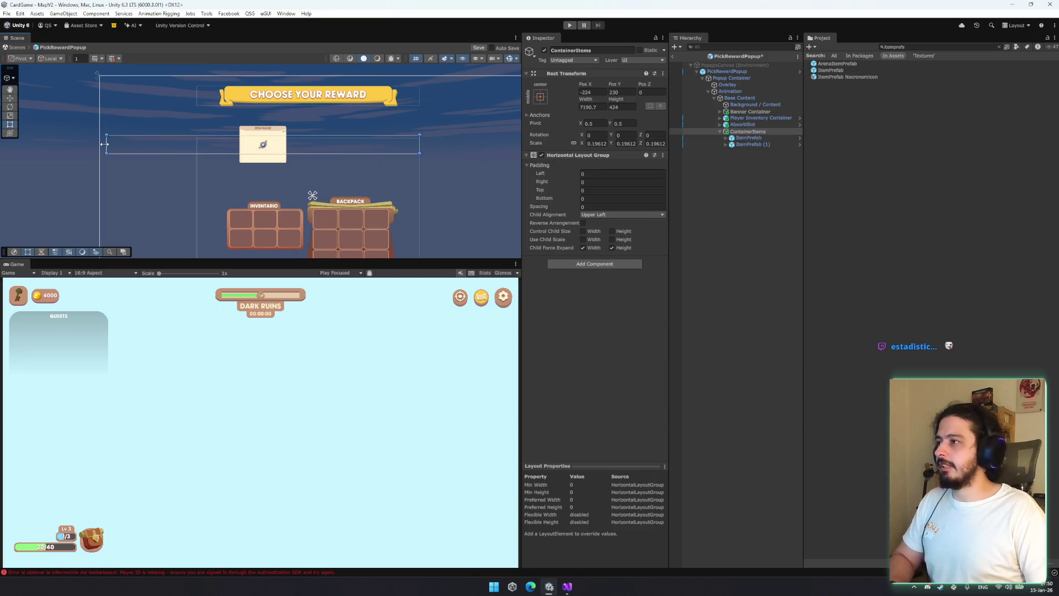
mouse_move(106, 144)
mouse_down()
mouse_move(214, 144)
mouse_move(197, 146)
mouse_up()
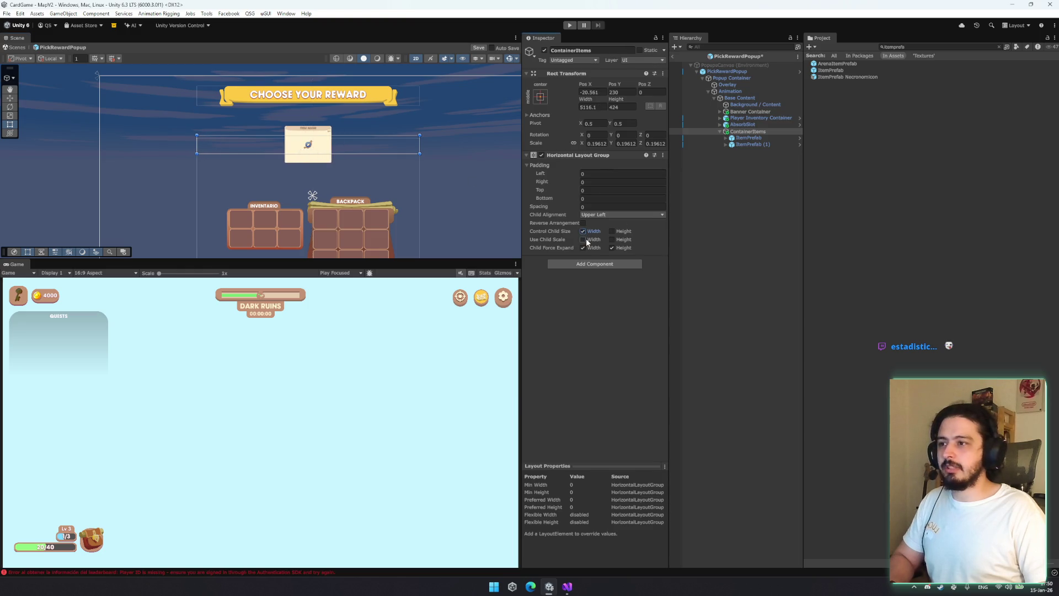
Toggle child width control and try Upper Center alignment, then revert to Upper Left
click(748, 138)
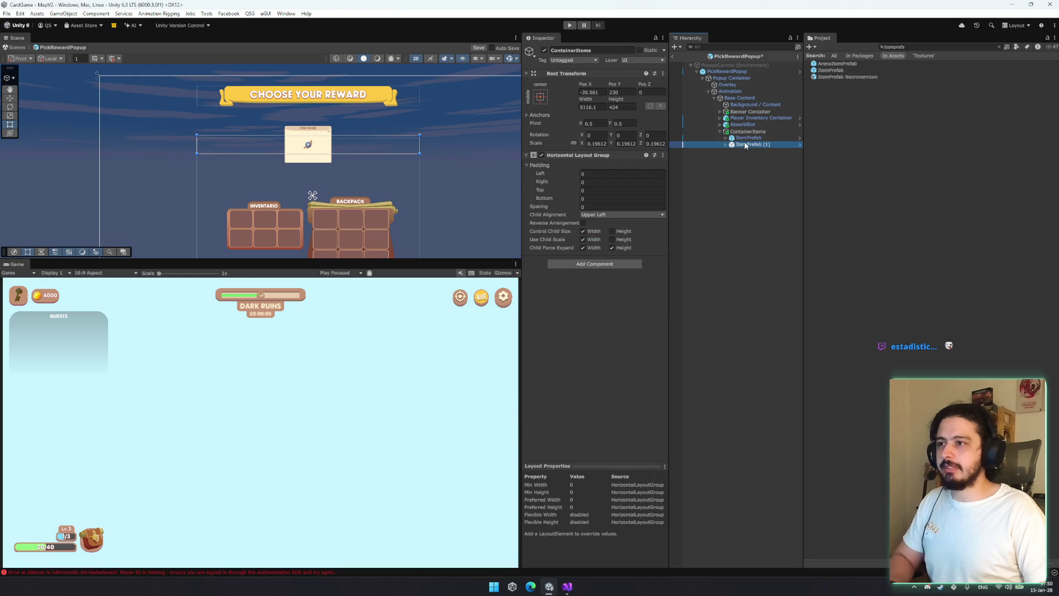
click(748, 132)
click(583, 232)
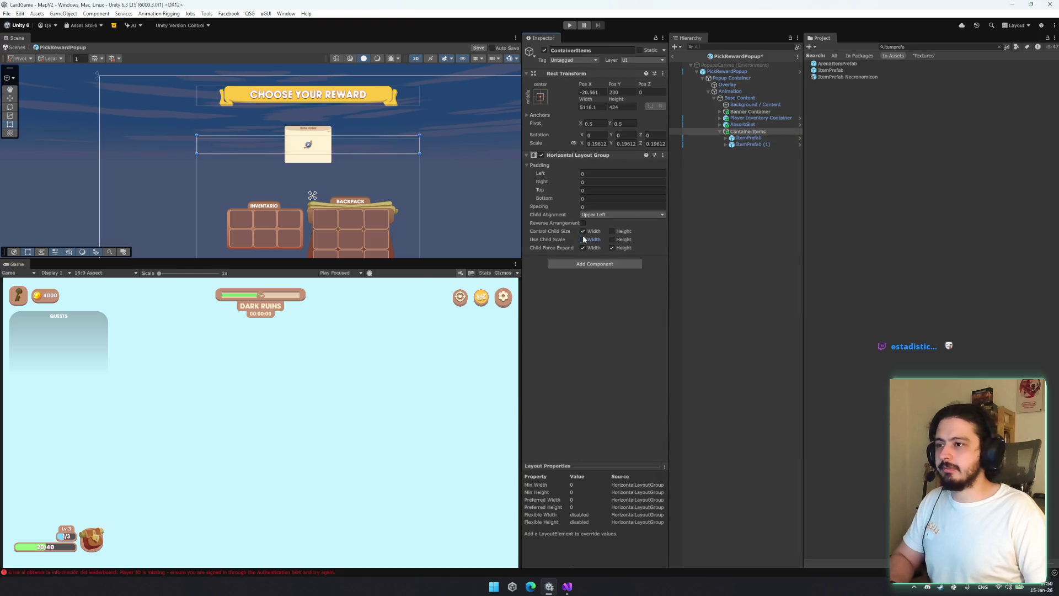
click(615, 215)
click(612, 233)
click(614, 215)
click(614, 261)
click(616, 214)
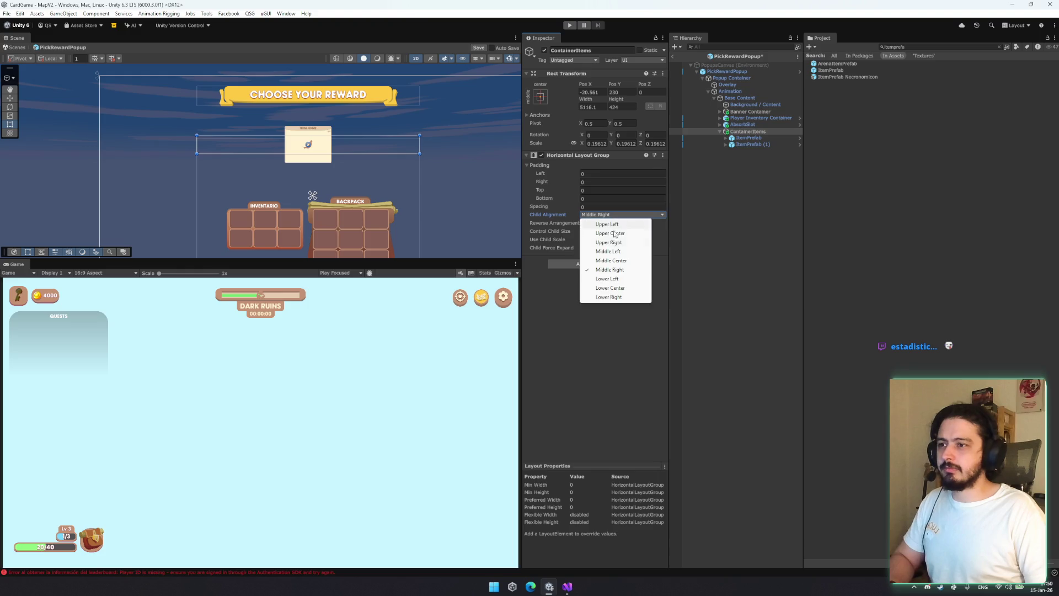
click(629, 224)
Let the card follow the row layout and delete the extra copies, leaving one ItemPrefab
click(744, 137)
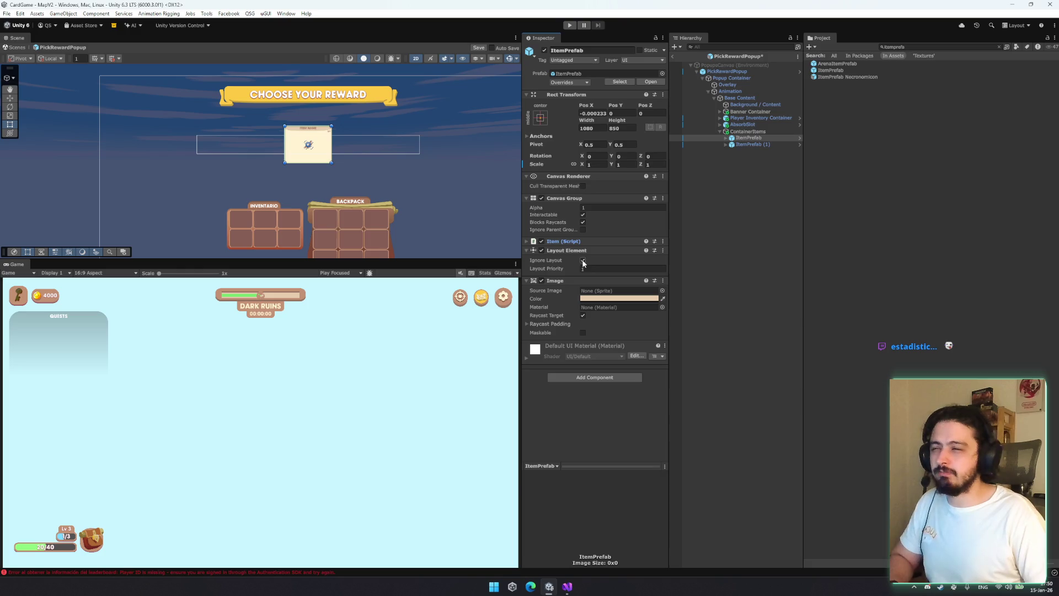
click(582, 261)
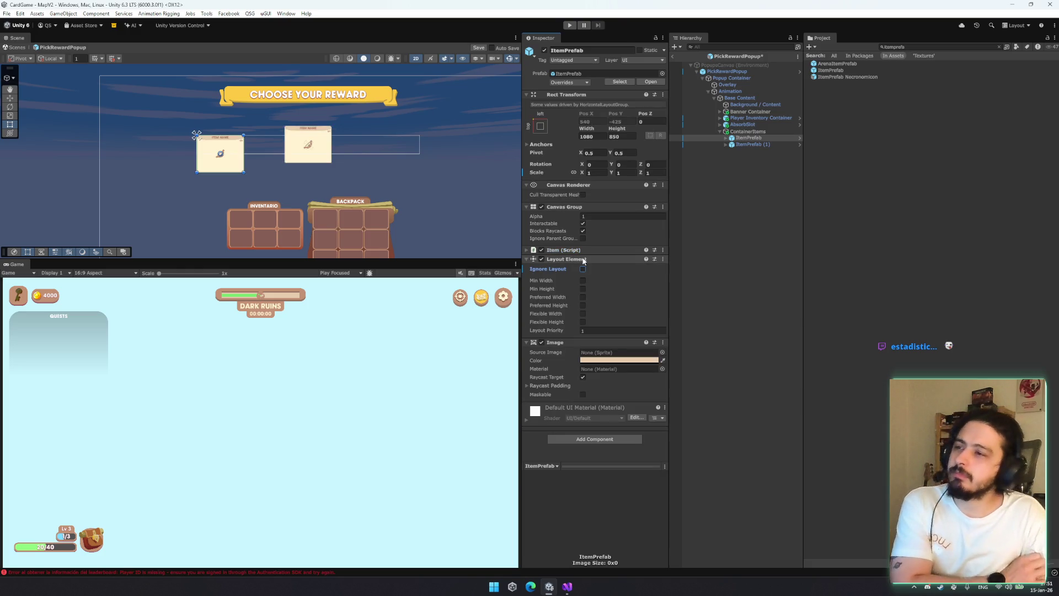
click(748, 144)
key(Delete)
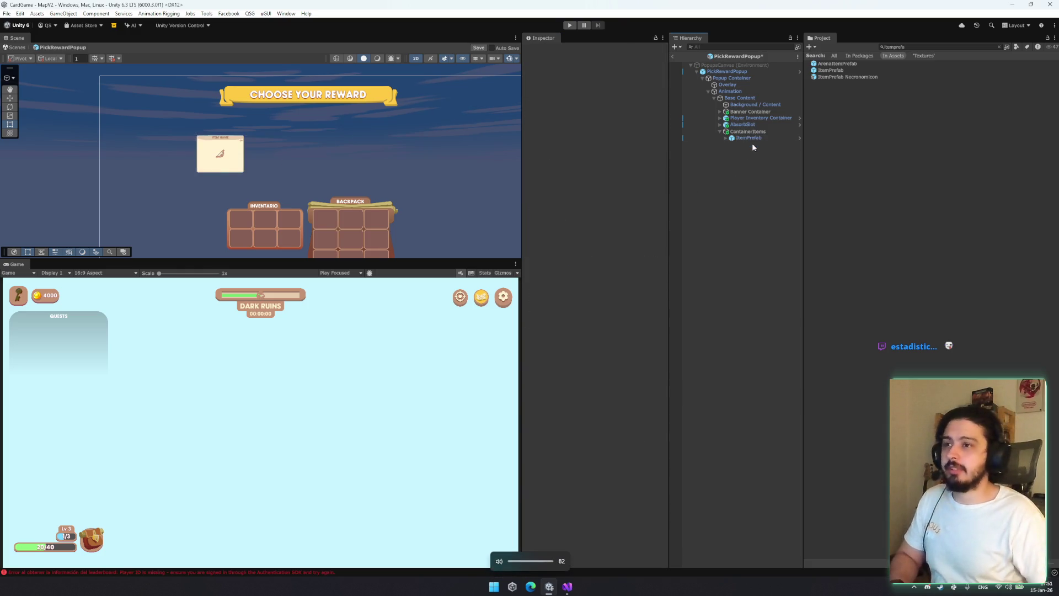
click(742, 138)
key(ctrl+d)
key(ctrl+d)
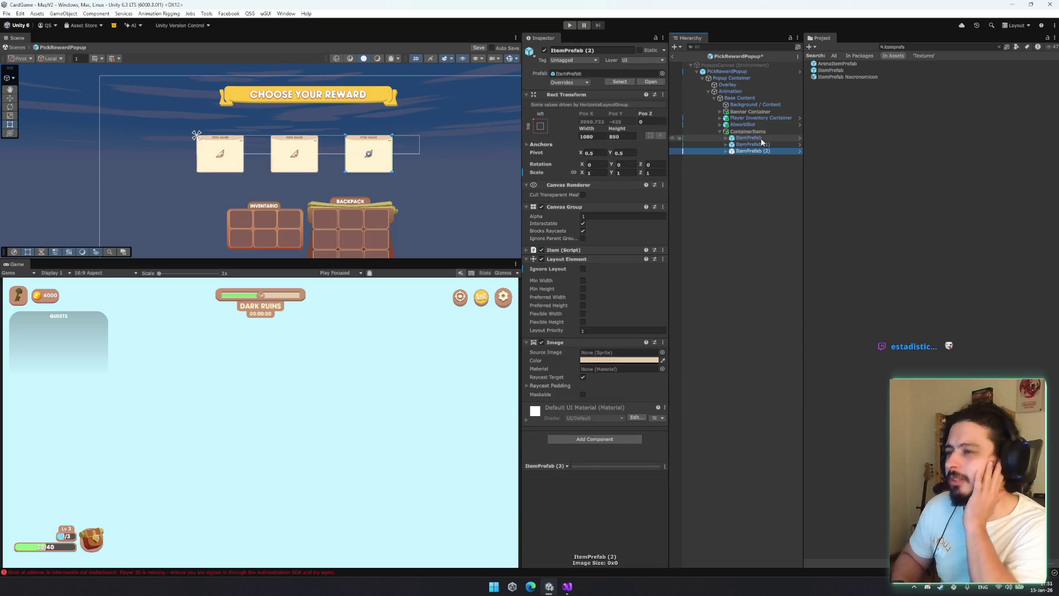
key(Delete)
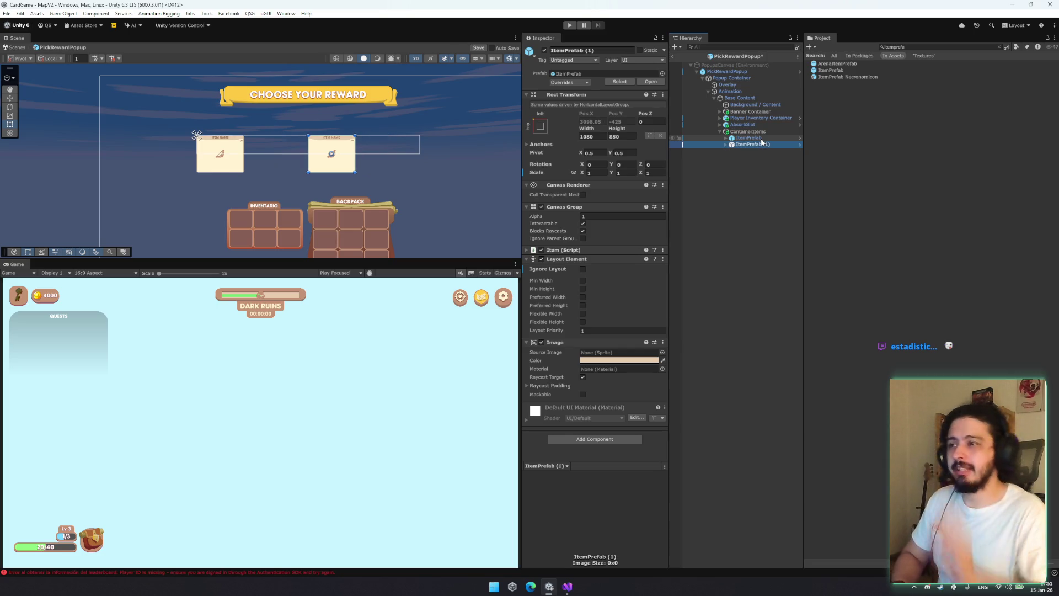
click(622, 251)
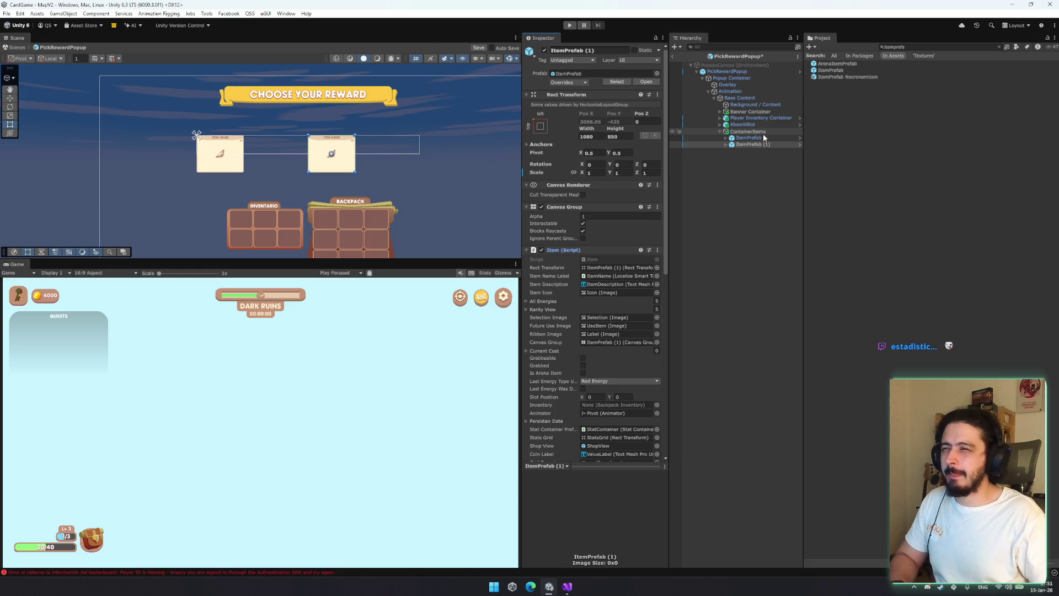
key(Delete)
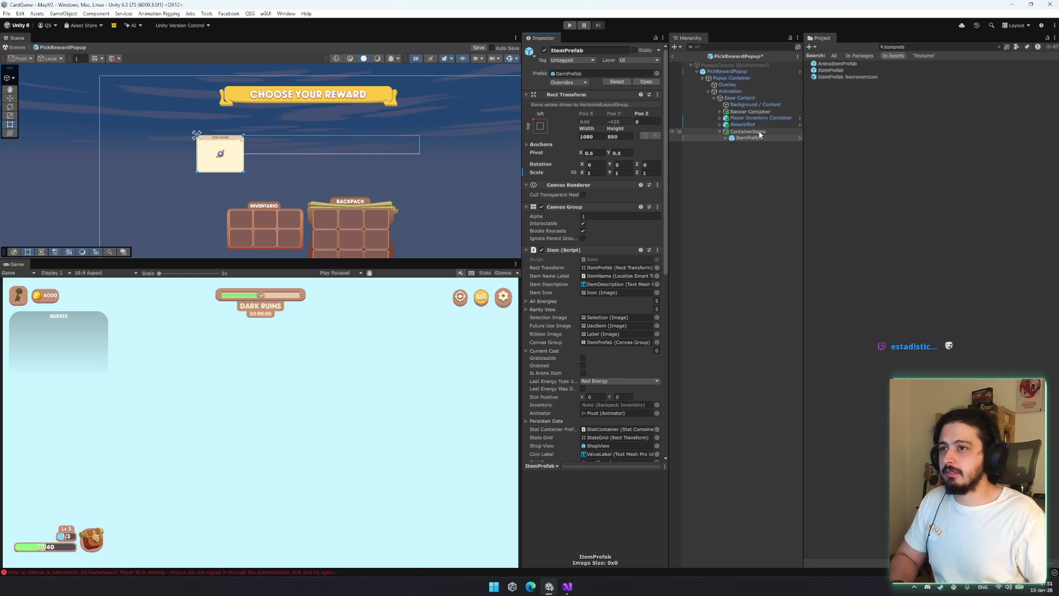
click(758, 138)
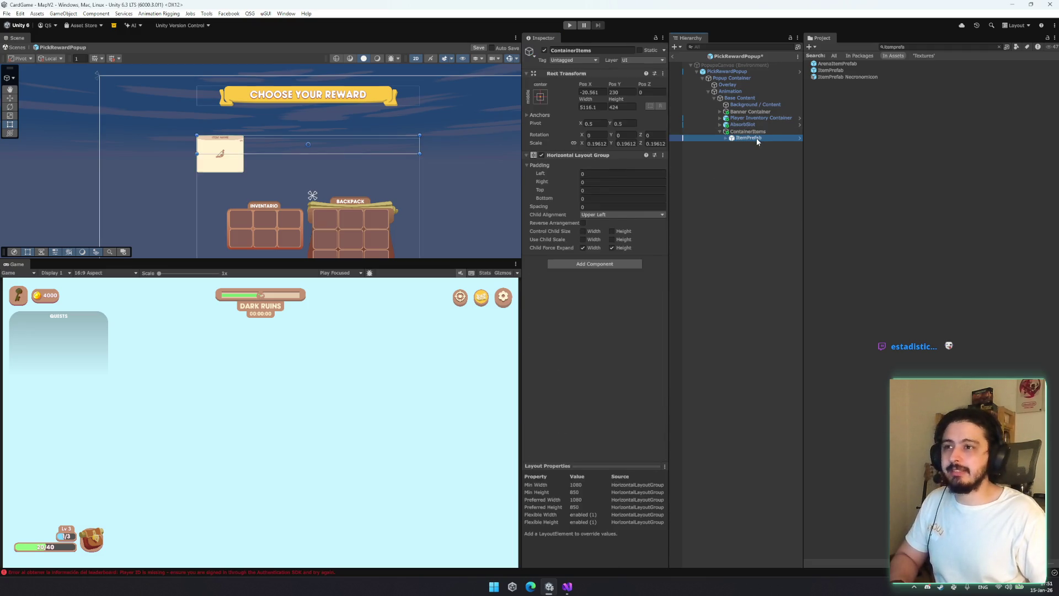
scroll(587, 223, down, 10)
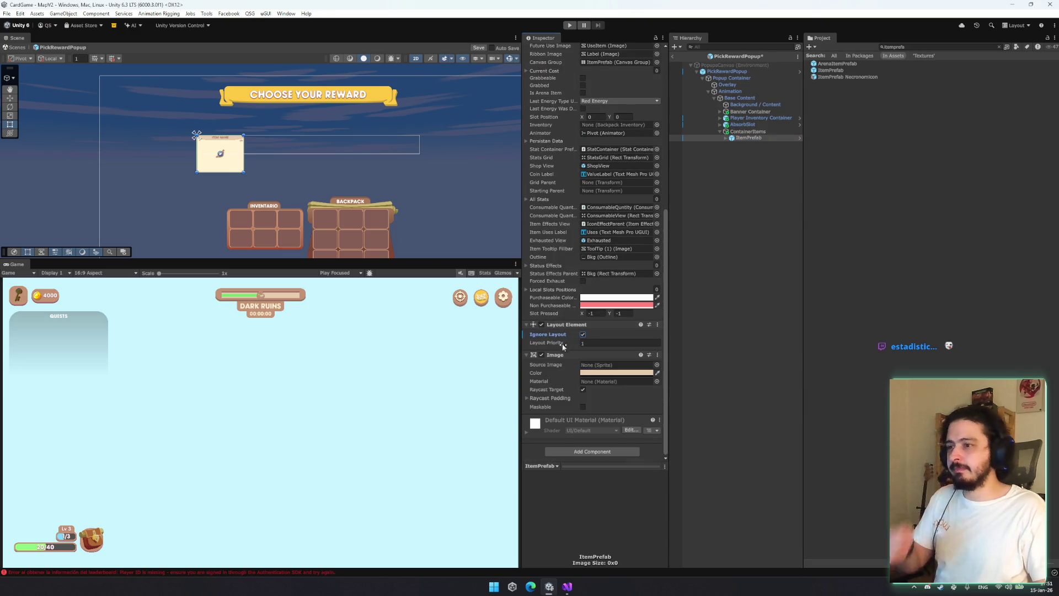
scroll(611, 88, up, 9)
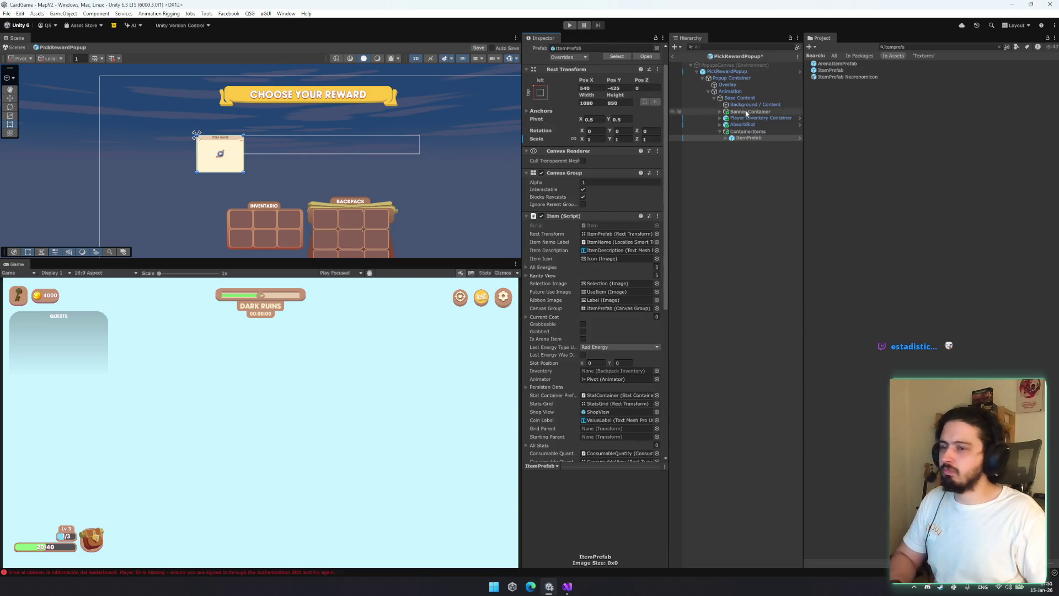
Create an empty GameObject under ContainerItems, move ItemPrefab into it, and set its anchor preset
right_click(754, 133)
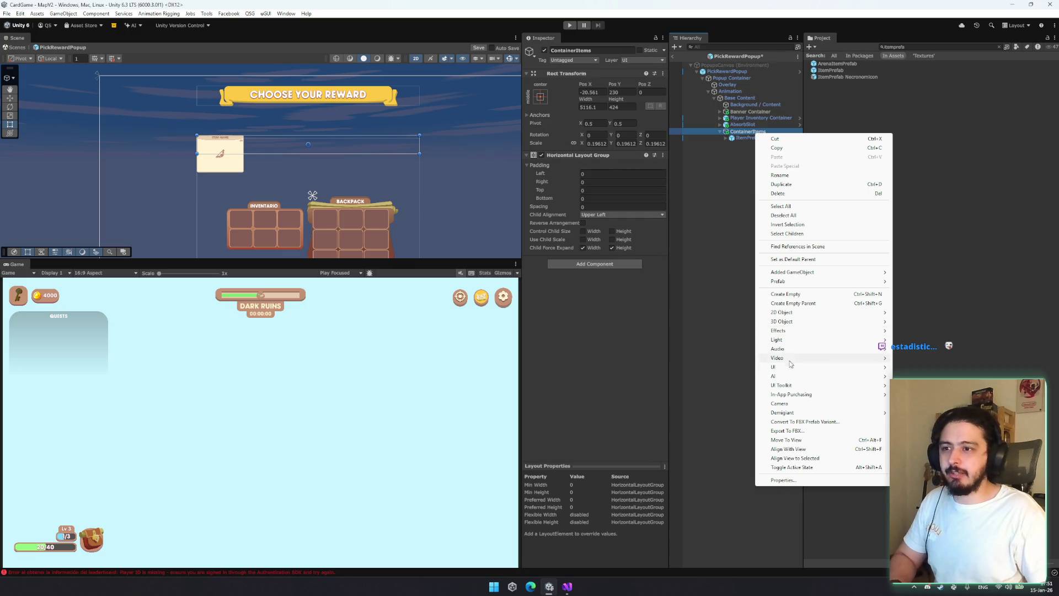
click(789, 294)
click(745, 137)
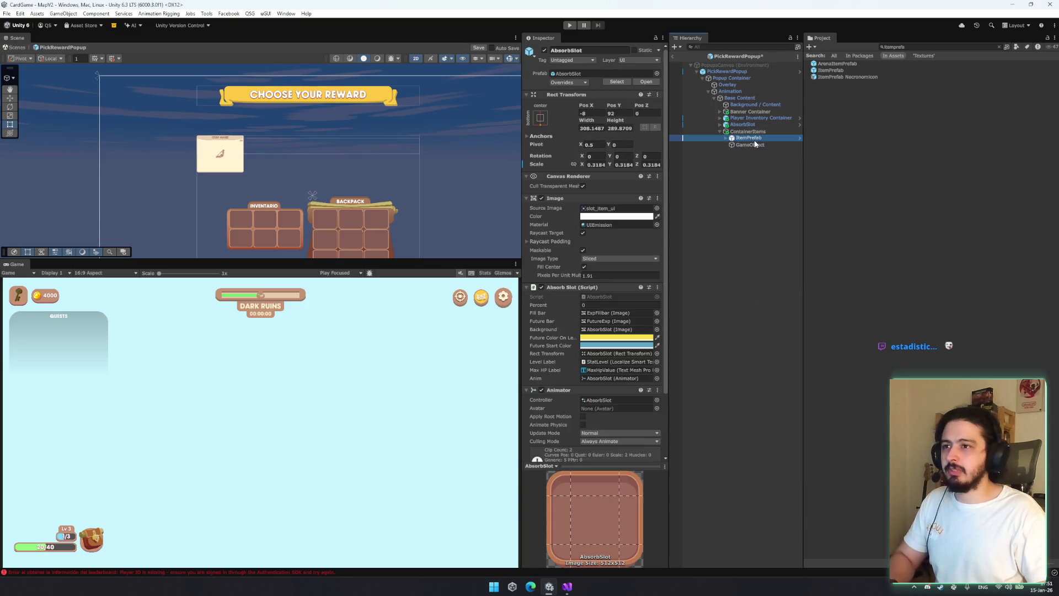
drag(745, 138, 750, 145)
click(739, 138)
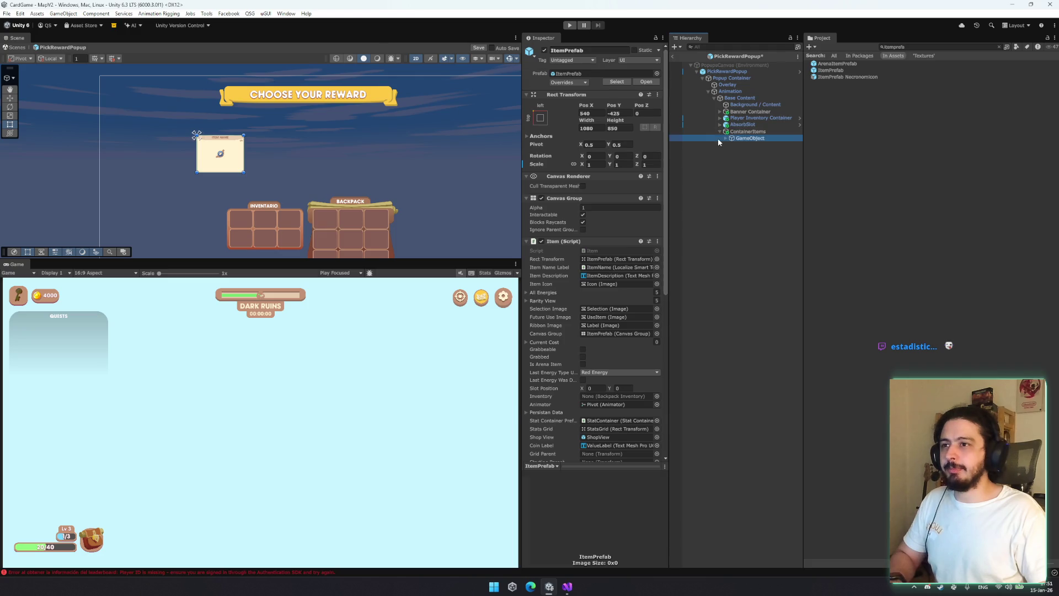
click(725, 138)
click(753, 145)
click(540, 117)
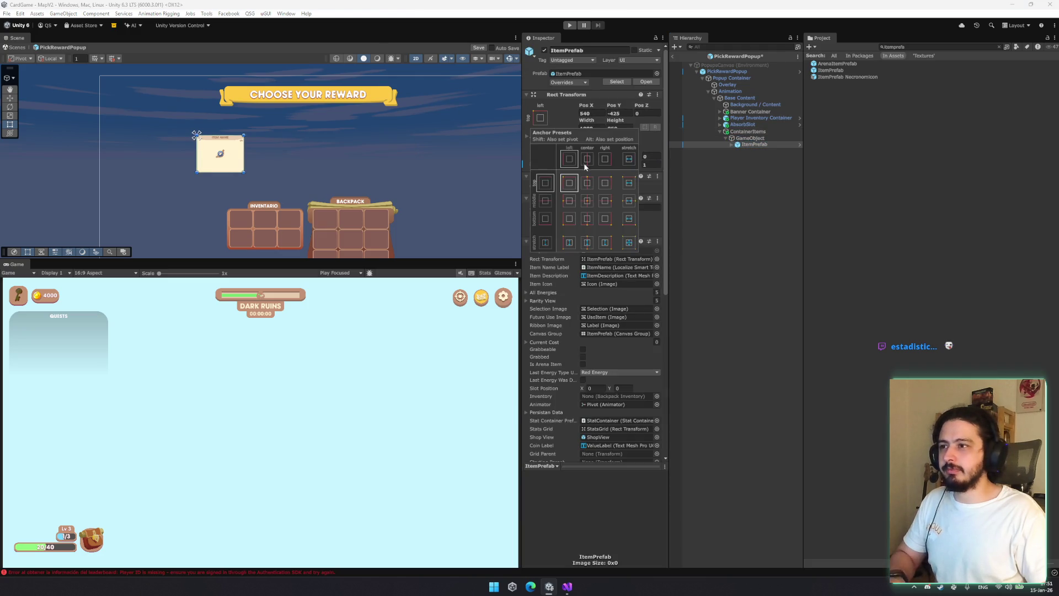
click(629, 243)
click(737, 230)
Duplicate the wrapper to three cards and enable Control Child Size width and height
click(749, 138)
key(ctrl+d)
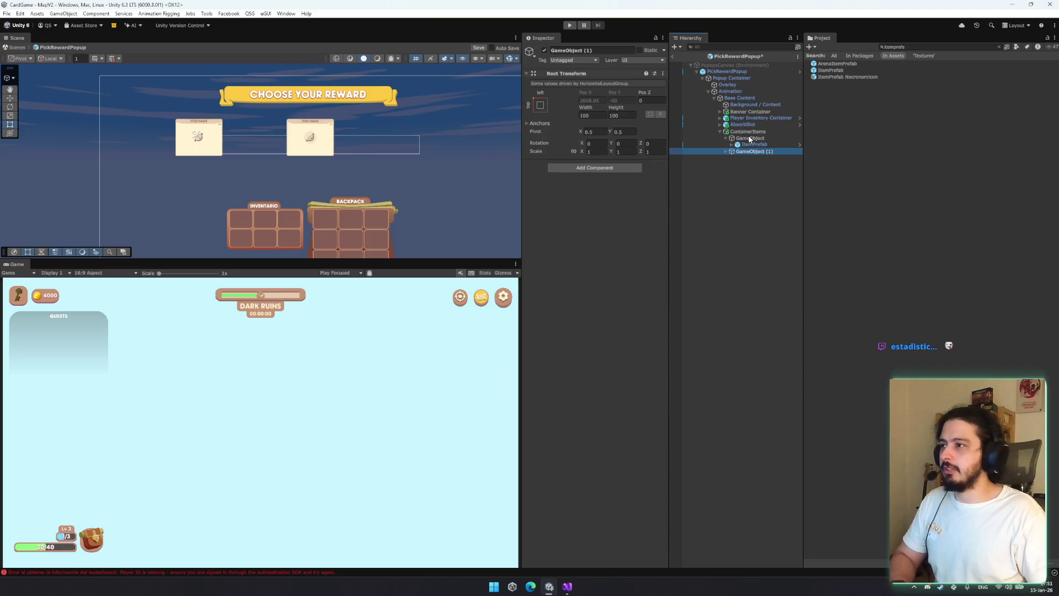
key(ctrl+d)
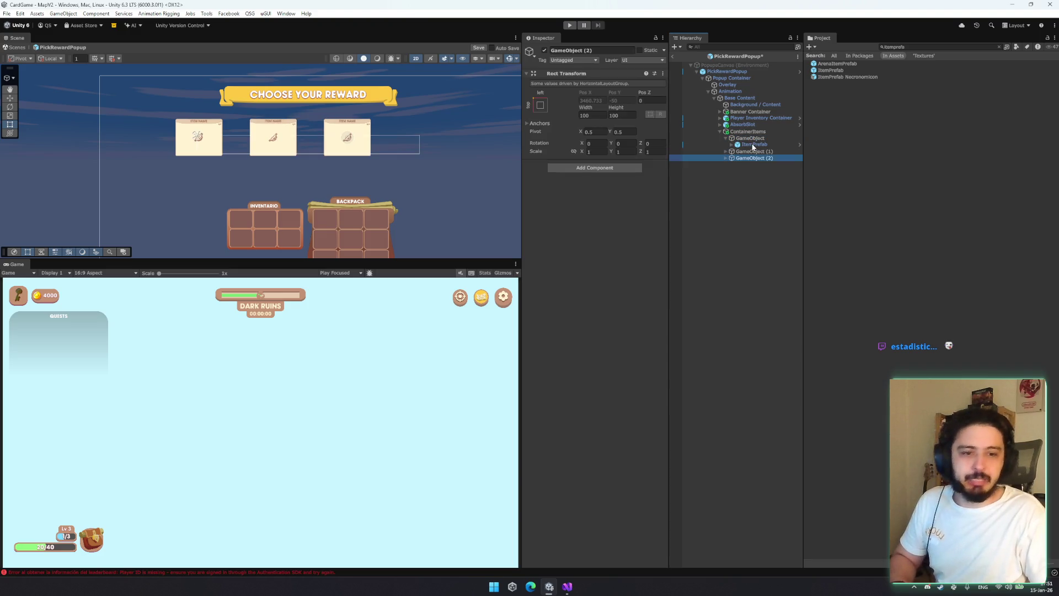
key(Delete)
key(Delete)
key(ctrl+d)
key(ctrl+d)
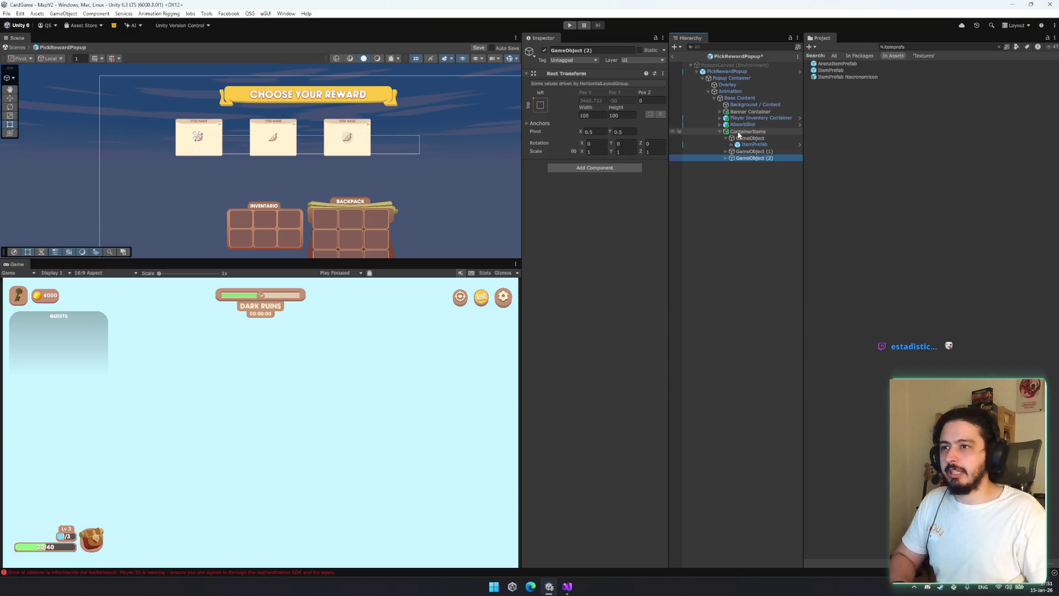
click(748, 131)
click(582, 231)
click(623, 231)
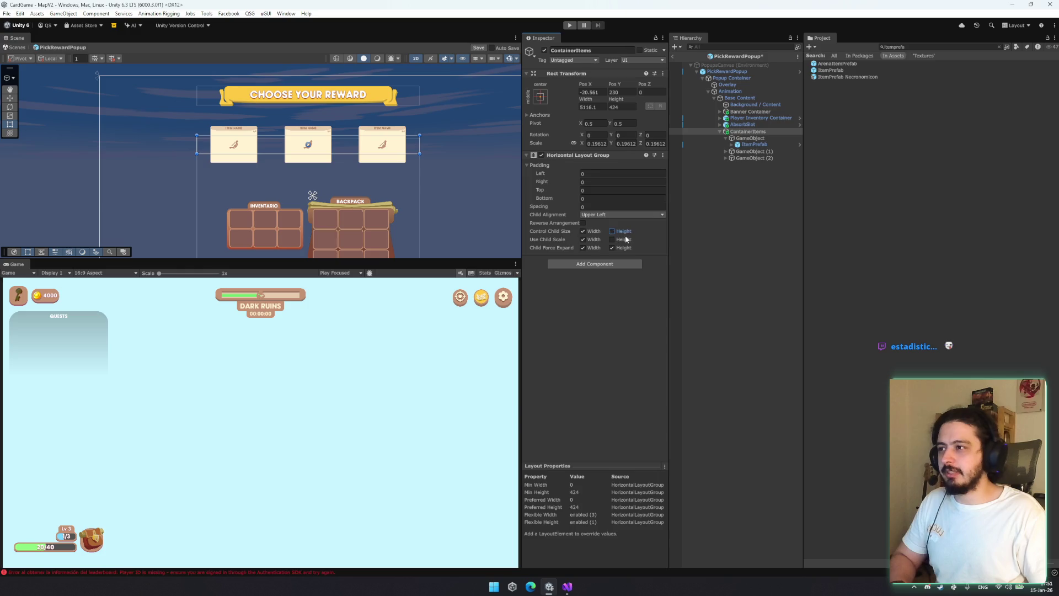
Enable child height control and duplicate the card wrapper up to five cards
click(624, 231)
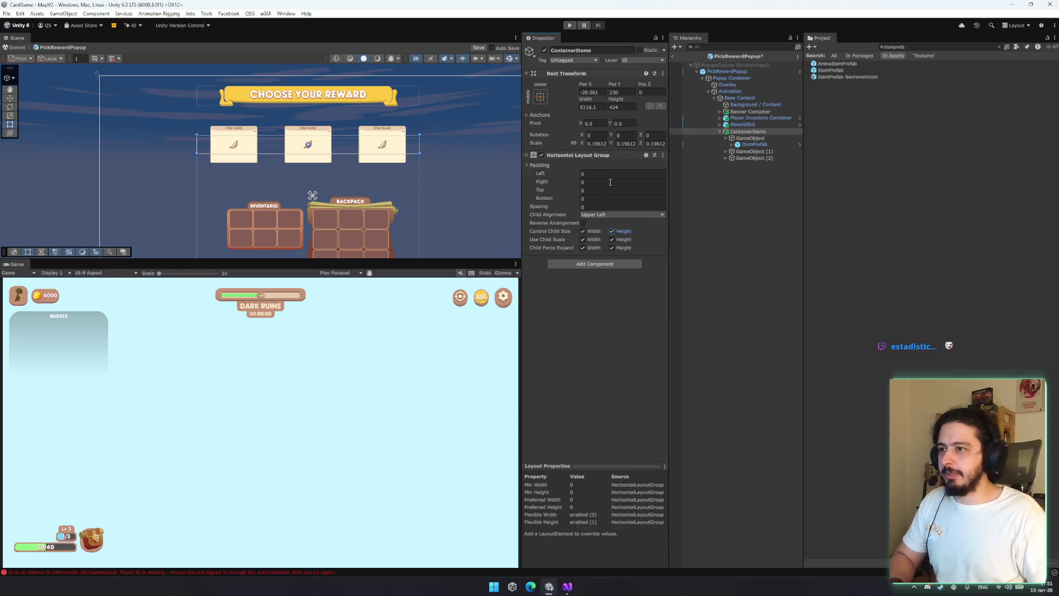
click(756, 138)
key(Left)
key(ctrl+d)
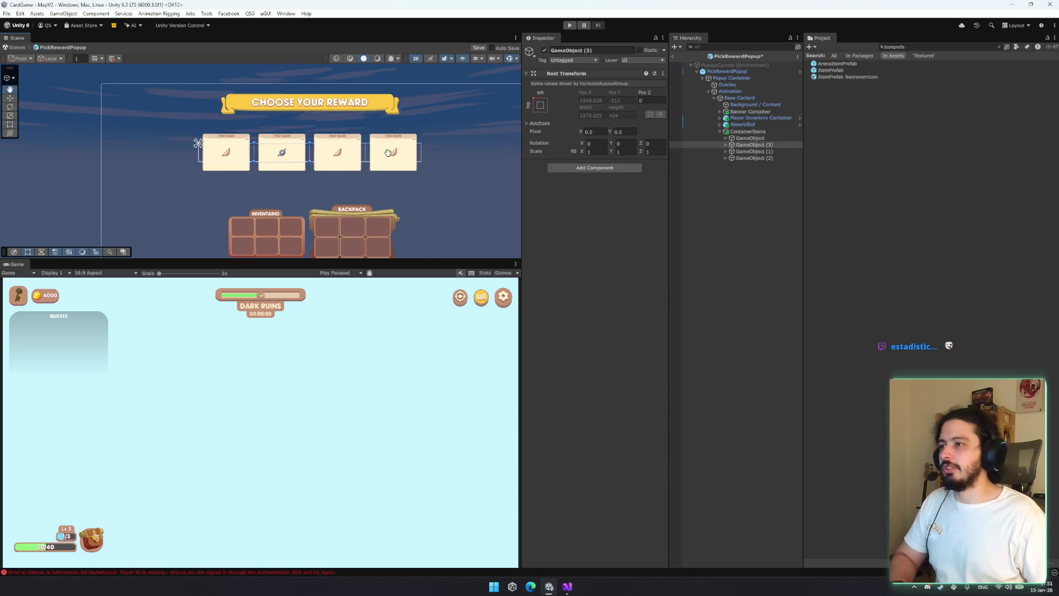
key(ctrl+d)
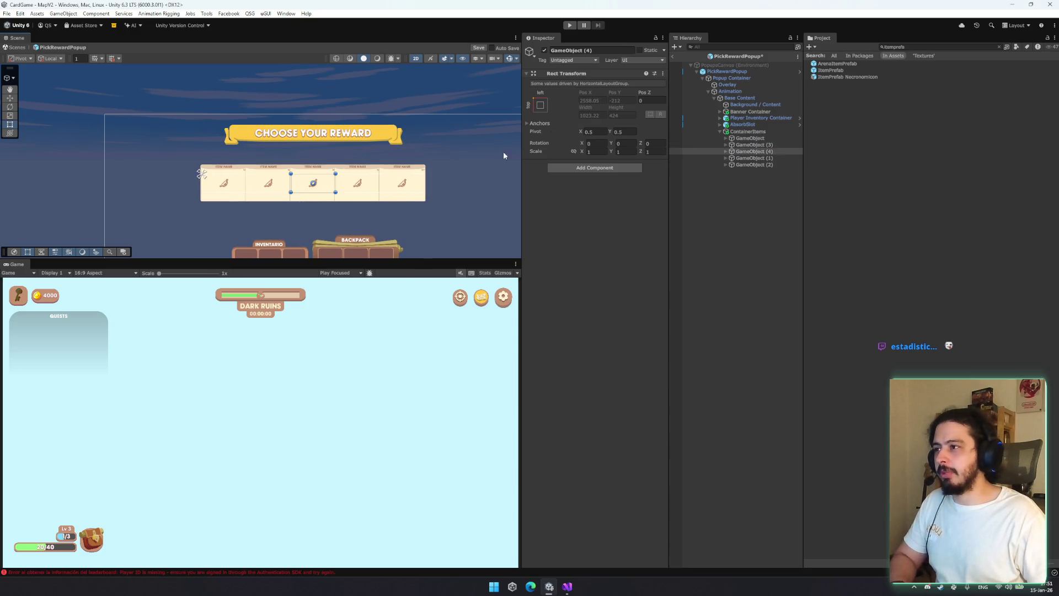
Toggle child width control and force-expand width, then duplicate up to seven cards
click(772, 131)
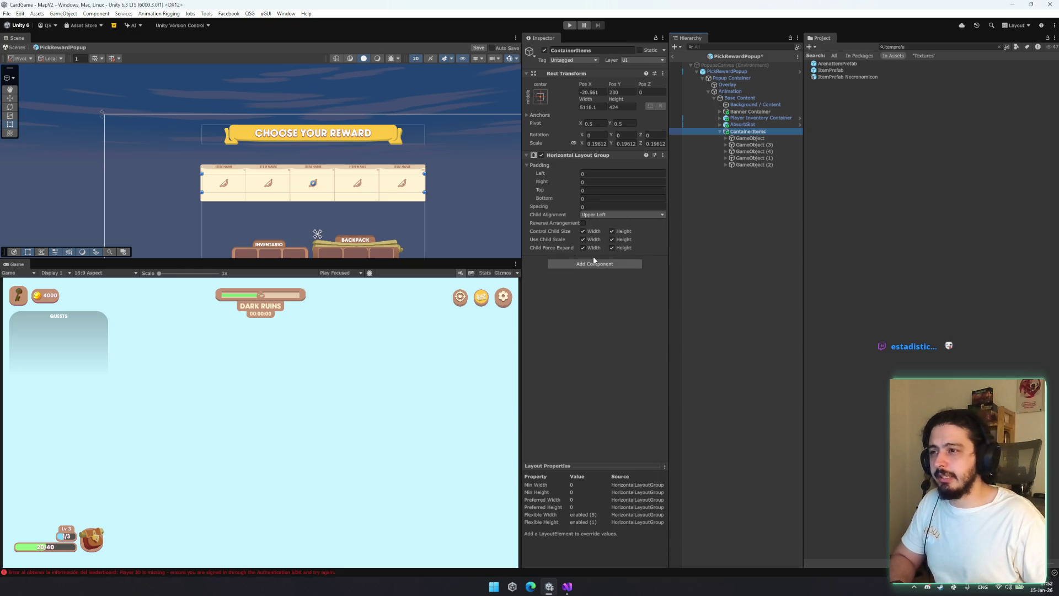
click(585, 240)
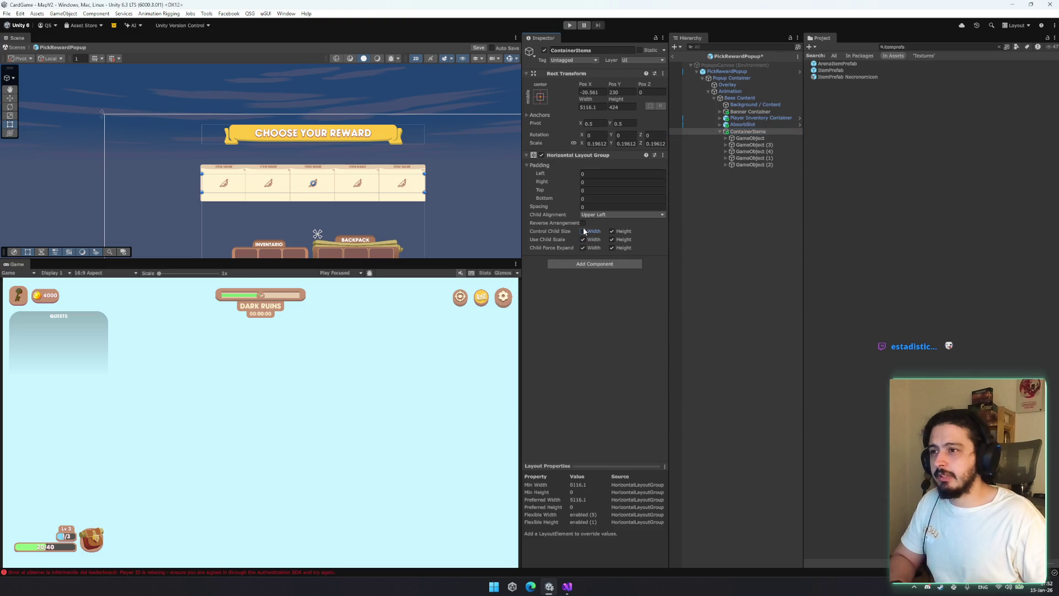
click(587, 247)
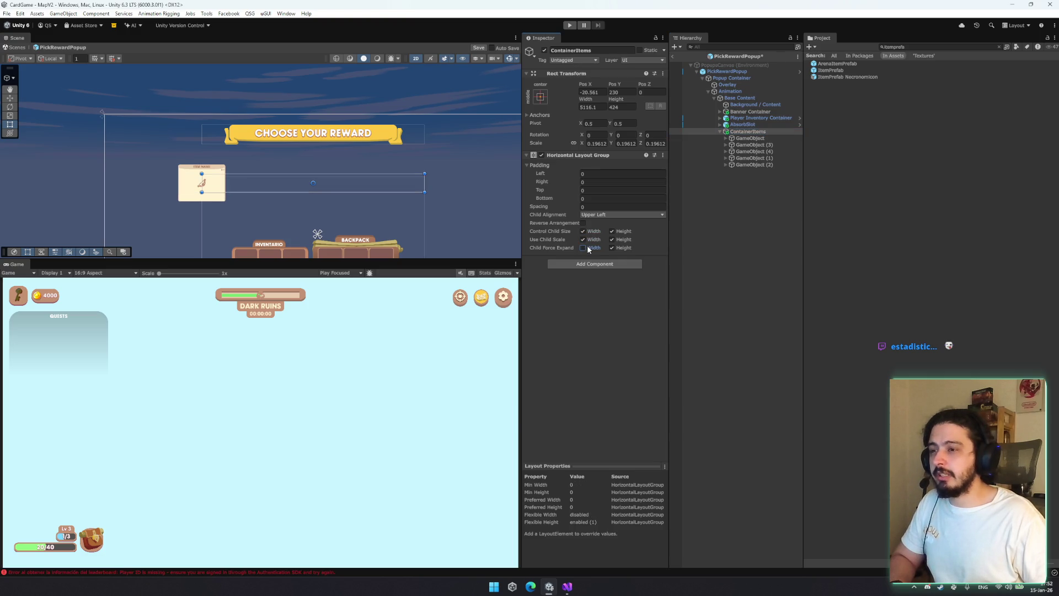
click(587, 247)
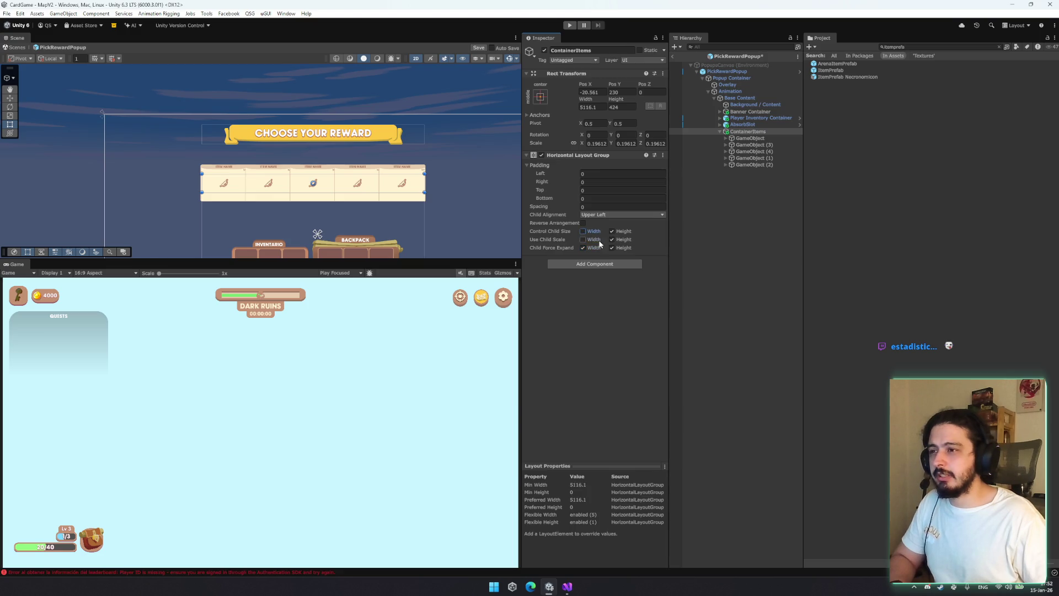
click(754, 165)
key(ctrl+d)
key(ctrl+d)
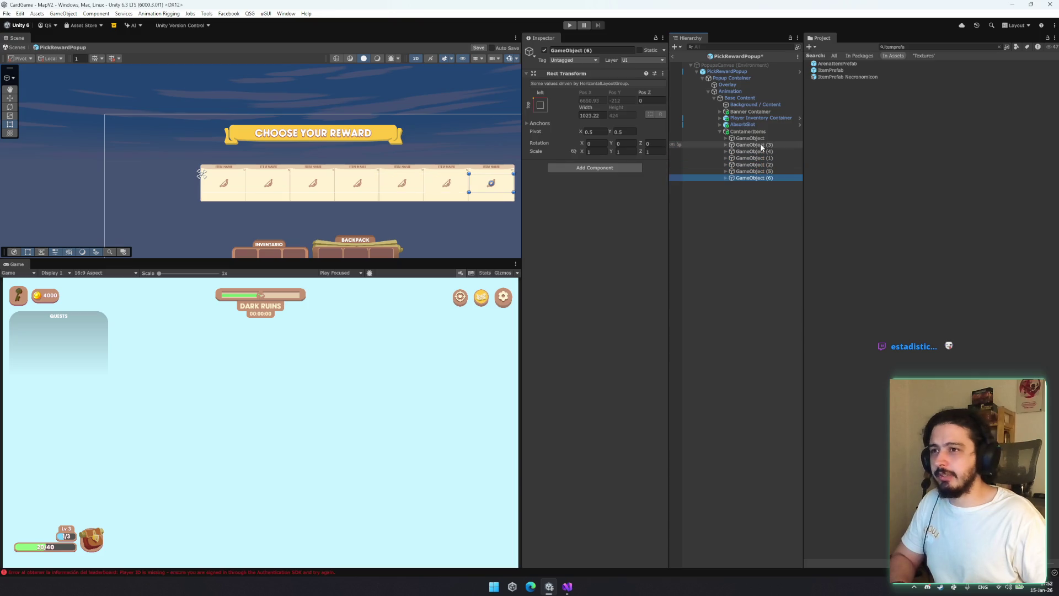
Delete GameObject (3) through (5) and turn child width control off
click(676, 132)
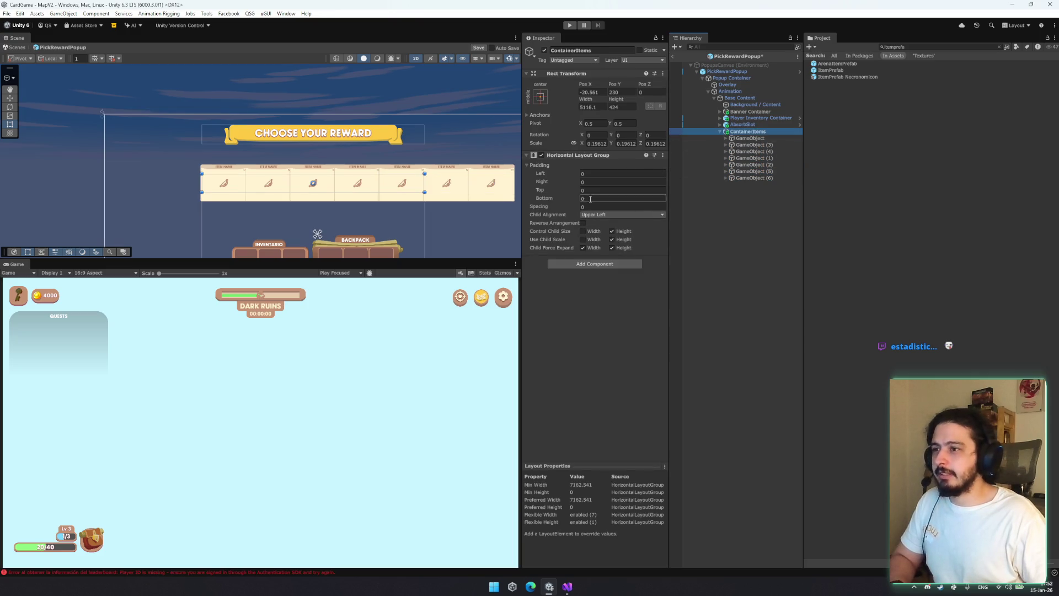
click(752, 145)
shift+click(764, 172)
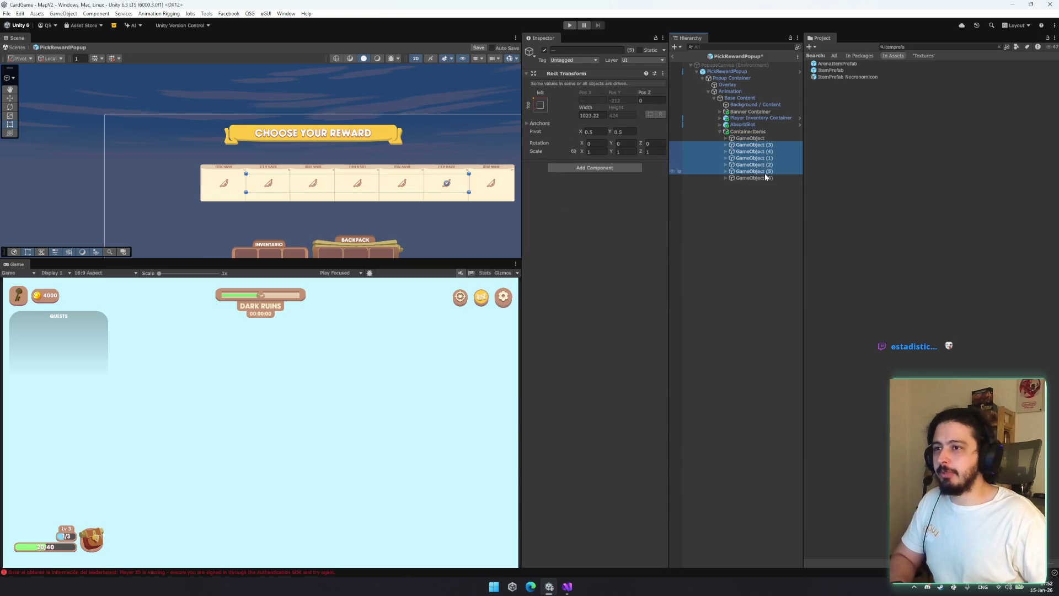
key(Delete)
click(761, 144)
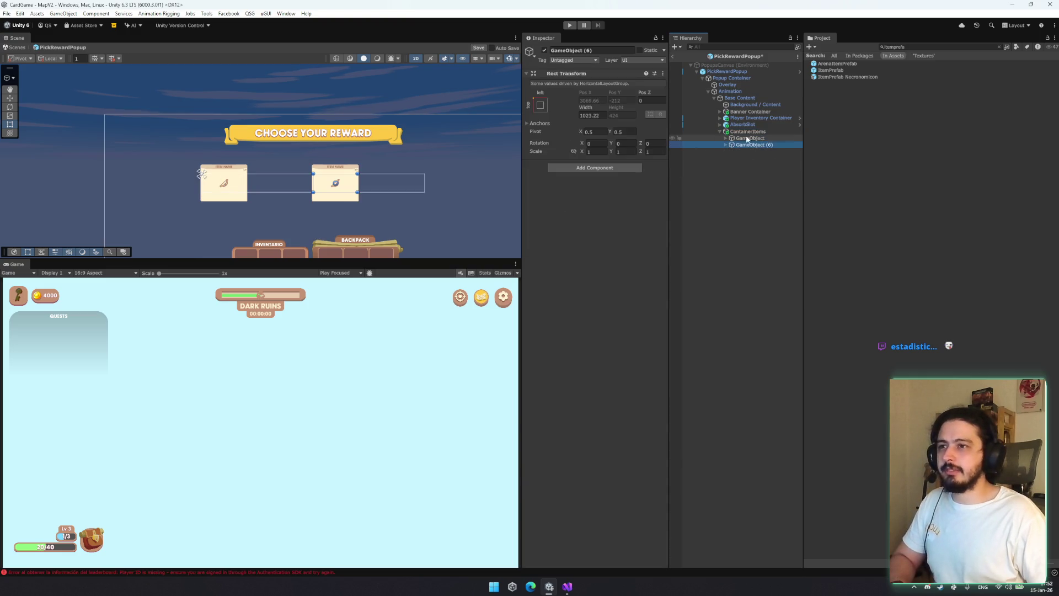
click(748, 131)
click(594, 231)
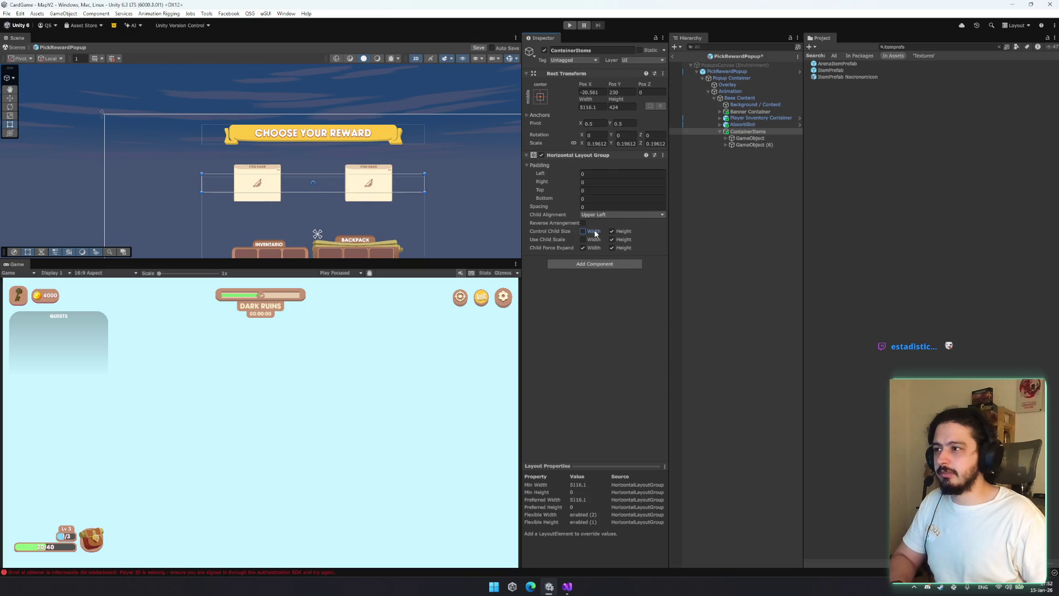
click(747, 133)
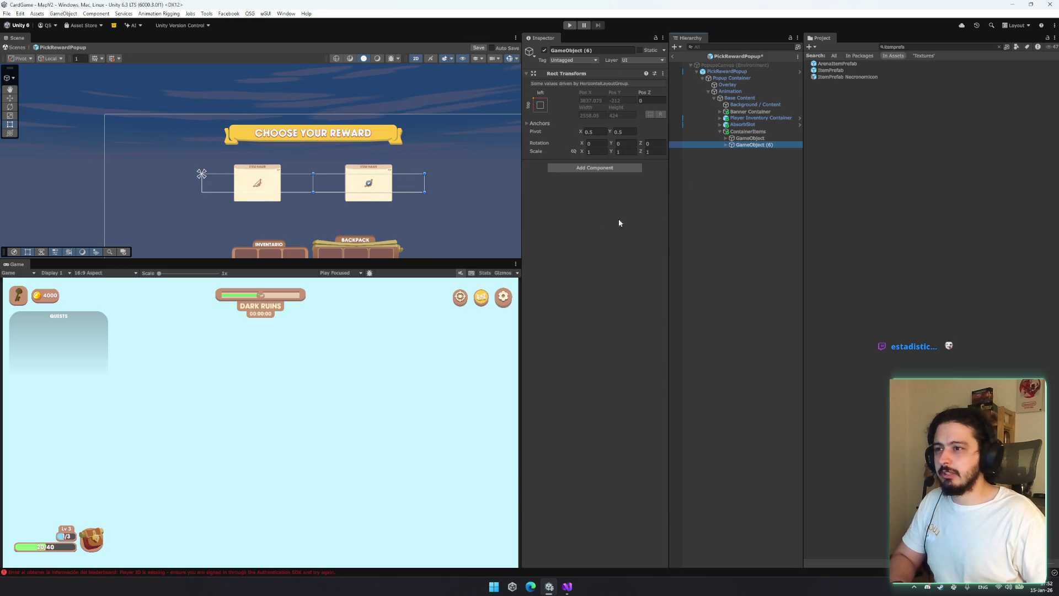
click(591, 247)
Turn off force-expanding widths, duplicate GameObject (6), and stop cards stretching in height
click(596, 231)
click(596, 239)
click(596, 240)
click(753, 145)
key(ctrl+d)
key(ctrl+d)
key(ctrl+d)
click(756, 132)
click(612, 247)
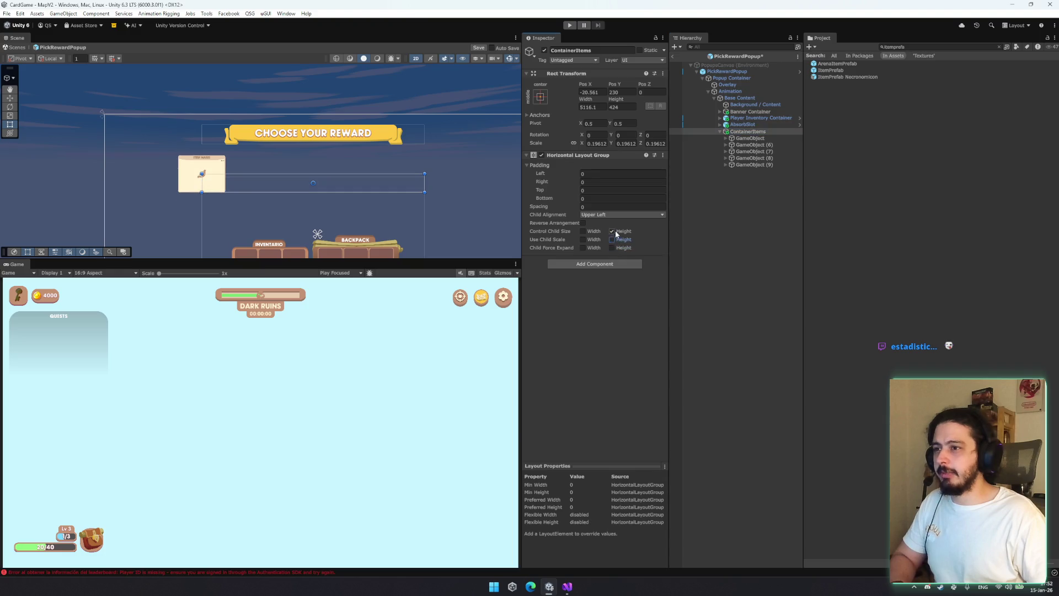
Add another card copy, restore height expansion, undo an extra duplicate, and adjust width controls
click(753, 144)
key(ctrl+d)
key(ctrl+d)
click(752, 131)
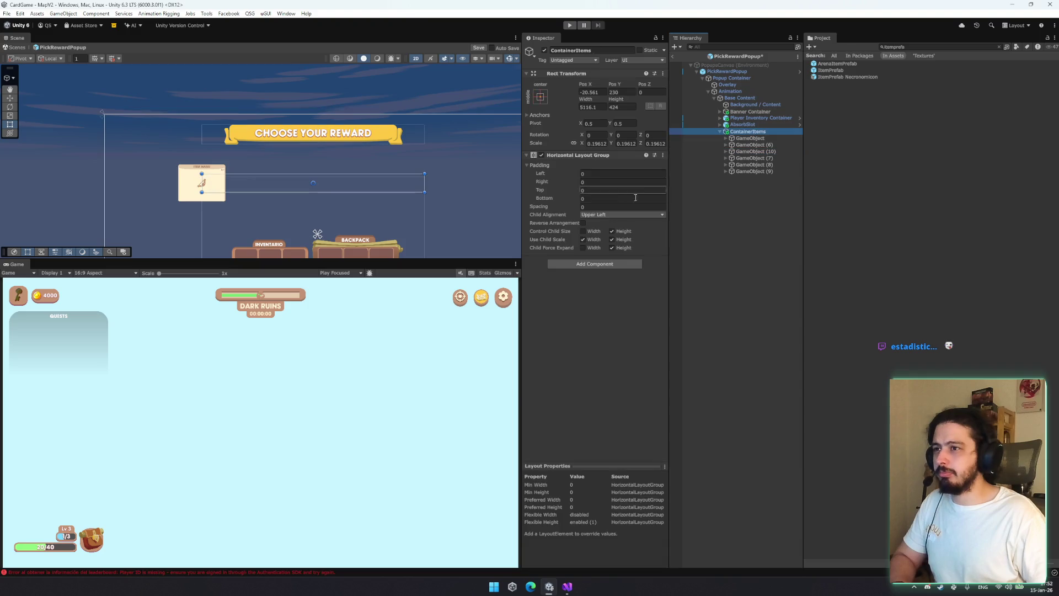
click(611, 247)
click(750, 165)
key(ctrl+d)
key(ctrl+d)
key(ctrl+z)
key(ctrl+z)
key(ctrl+z)
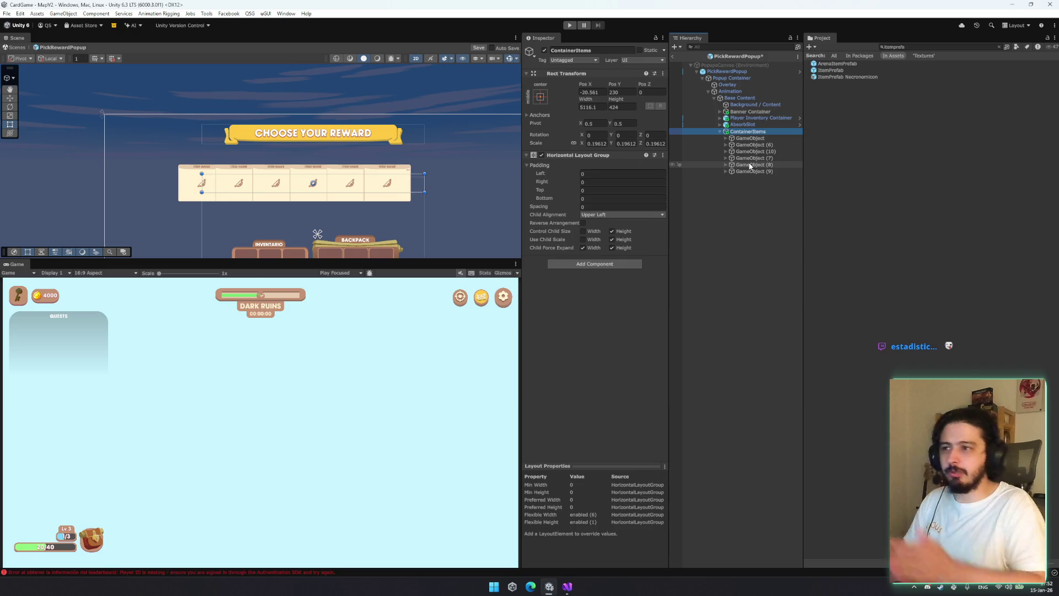
click(583, 232)
click(583, 248)
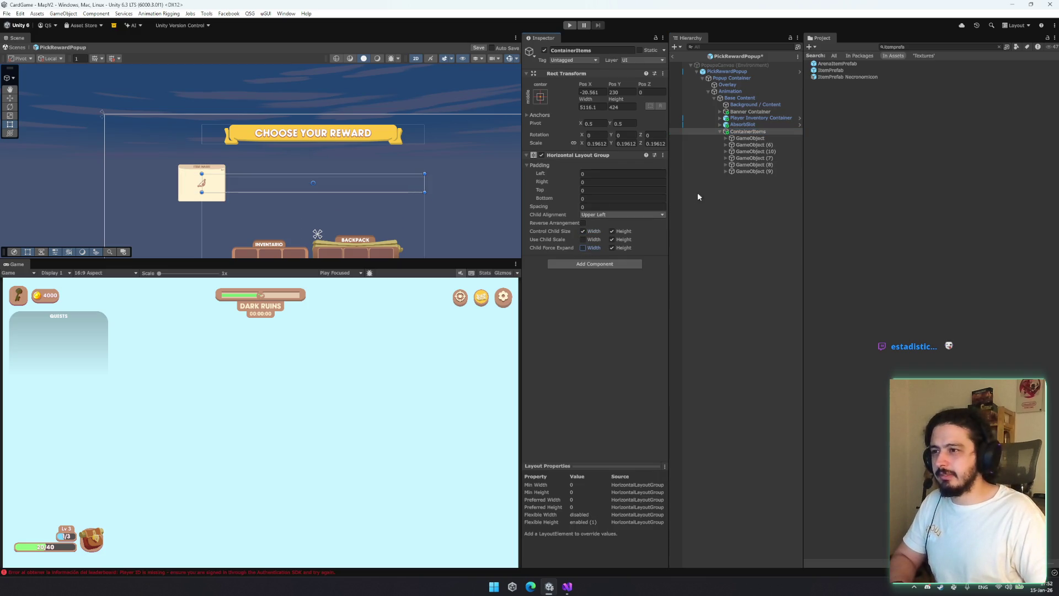
Add one more card, inspect the wrappers, and let cards spread evenly across the row
click(750, 165)
key(ctrl+d)
key(ctrl+d)
key(ctrl+d)
click(751, 132)
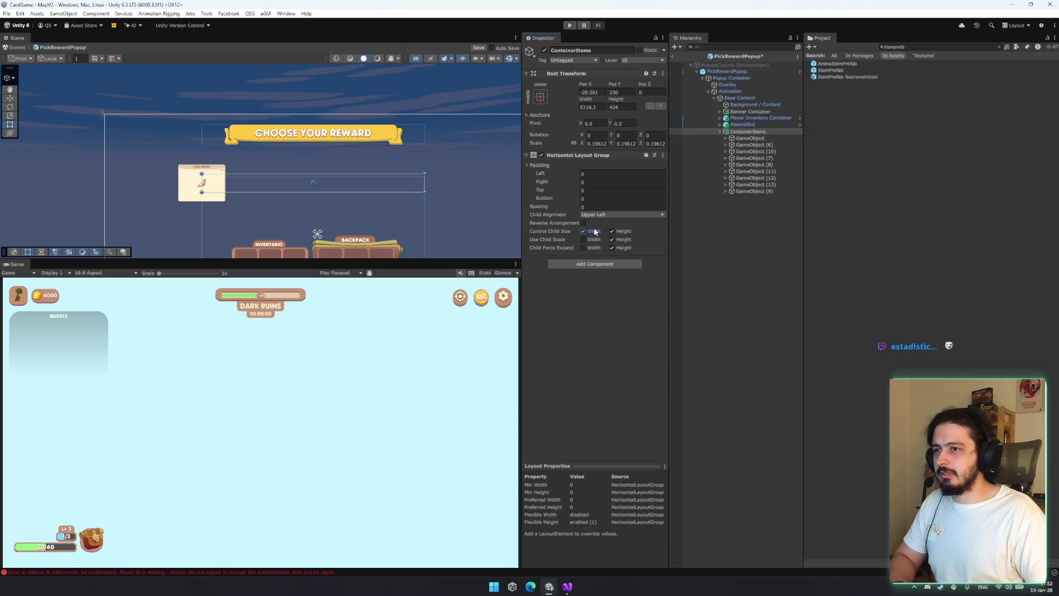
click(771, 165)
click(755, 145)
click(751, 138)
click(755, 171)
click(753, 184)
click(745, 191)
click(754, 157)
click(747, 131)
click(599, 232)
click(742, 203)
Delete the surplus card wrappers and duplicate as needed to leave exactly three cards
click(761, 190)
shift+click(762, 155)
key(Delete)
click(769, 134)
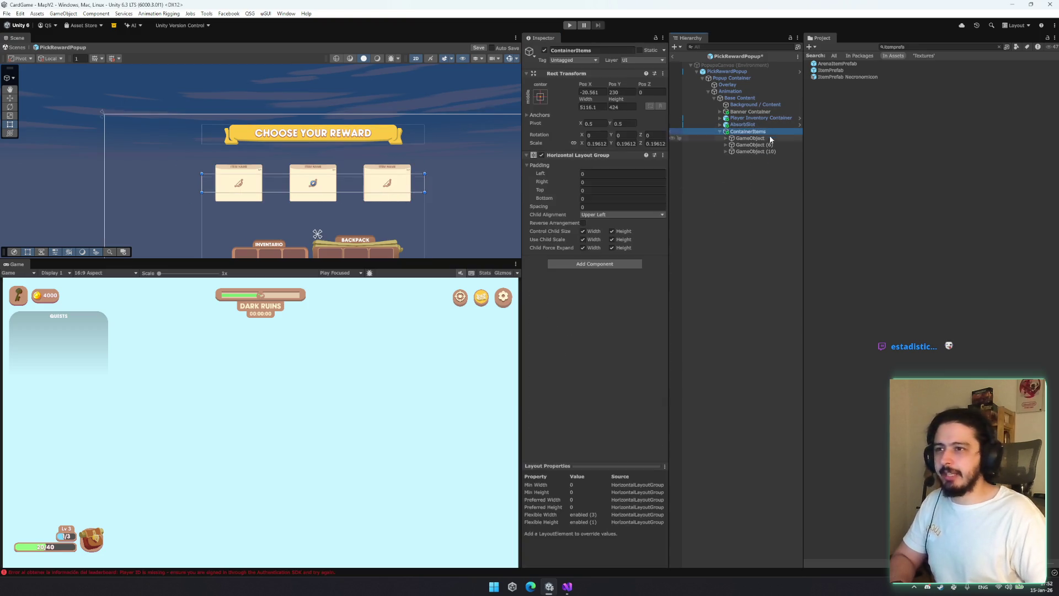
click(770, 144)
key(ctrl+d)
shift+click(770, 144)
key(Delete)
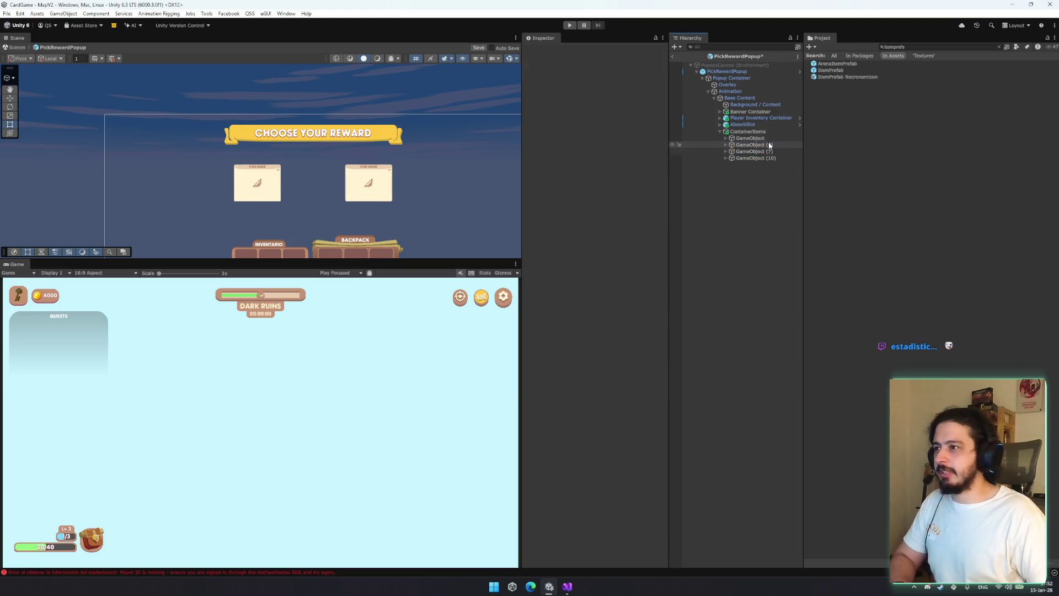
click(764, 133)
click(763, 146)
key(ctrl+d)
key(ctrl+d)
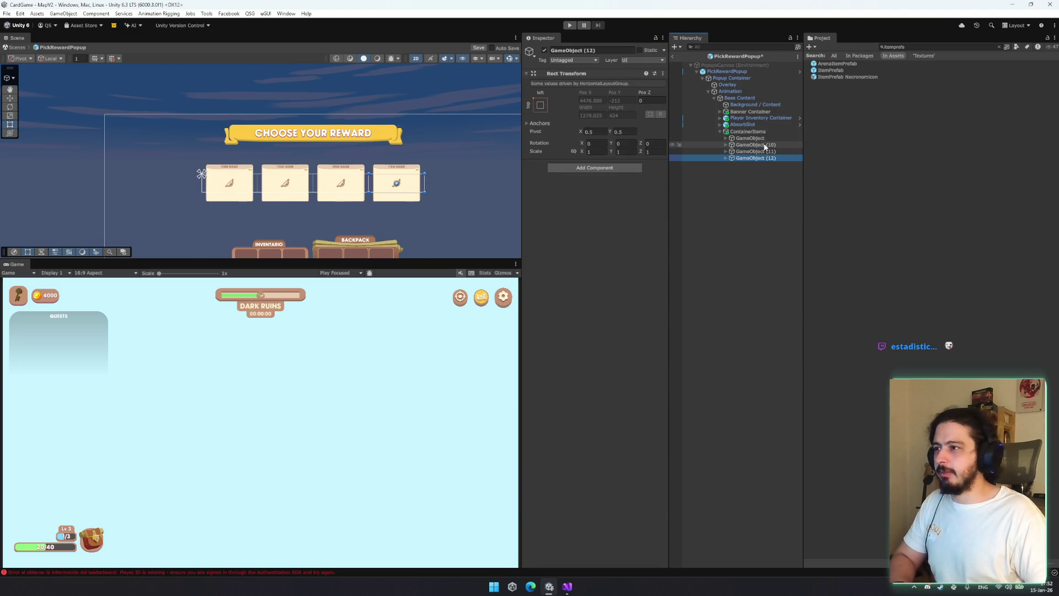
key(ctrl+z)
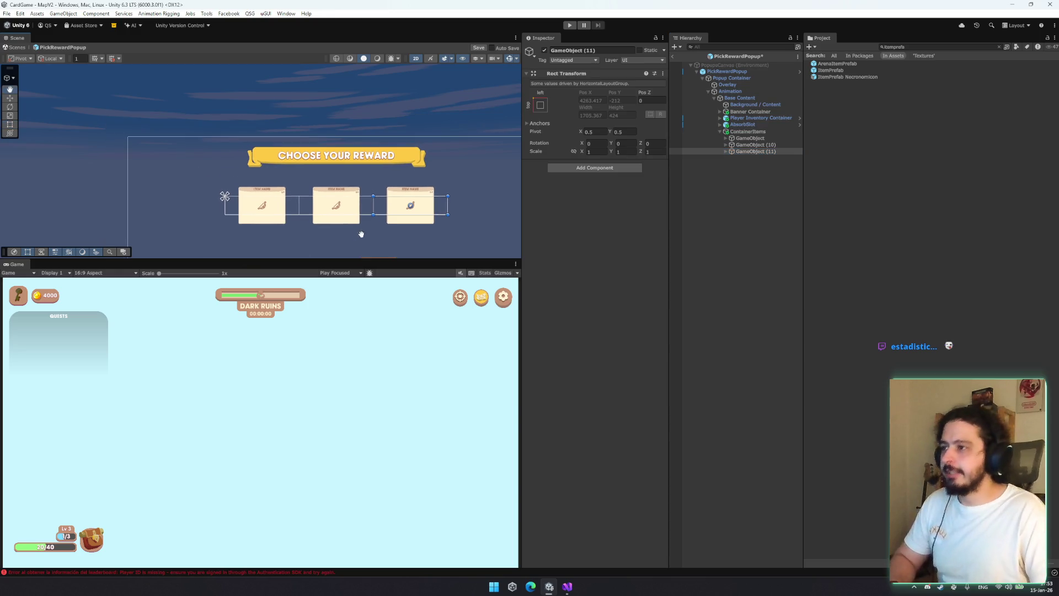
mouse_move(472, 149)
mouse_down()
mouse_move(401, 120)
mouse_move(479, 98)
mouse_move(448, 103)
mouse_up()
drag(377, 128, 391, 153)
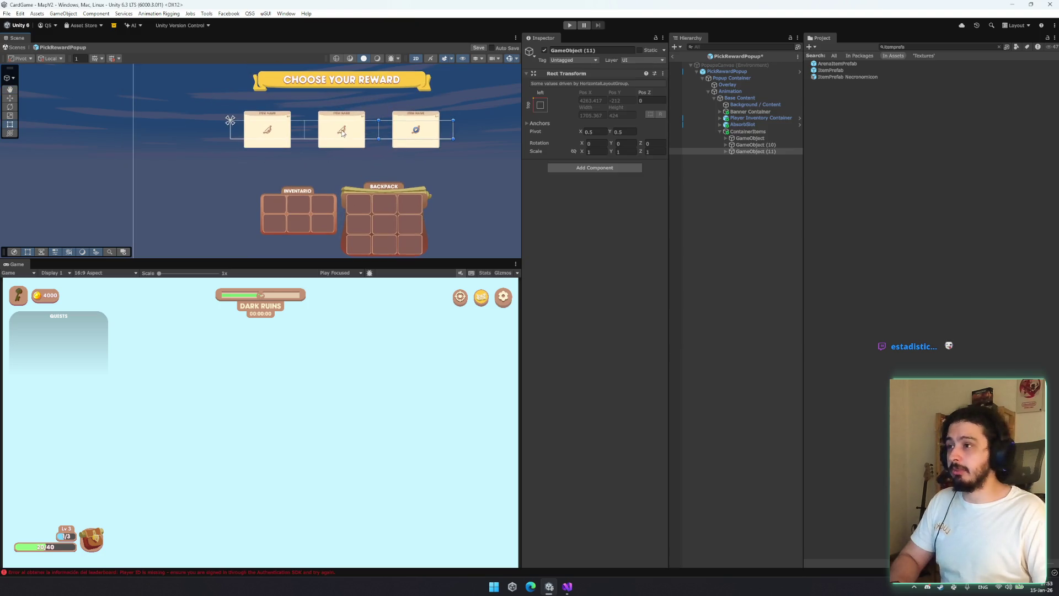
click(726, 145)
click(753, 151)
key(w)
mouse_move(348, 133)
mouse_down()
mouse_move(378, 217)
mouse_move(372, 137)
mouse_move(372, 213)
mouse_up()
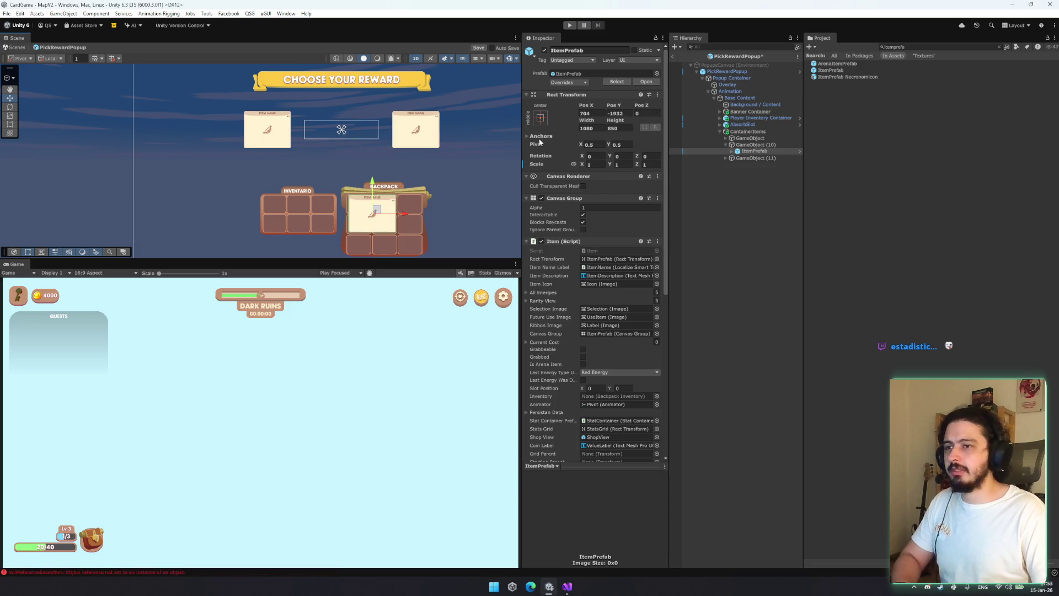
key(ctrl+z)
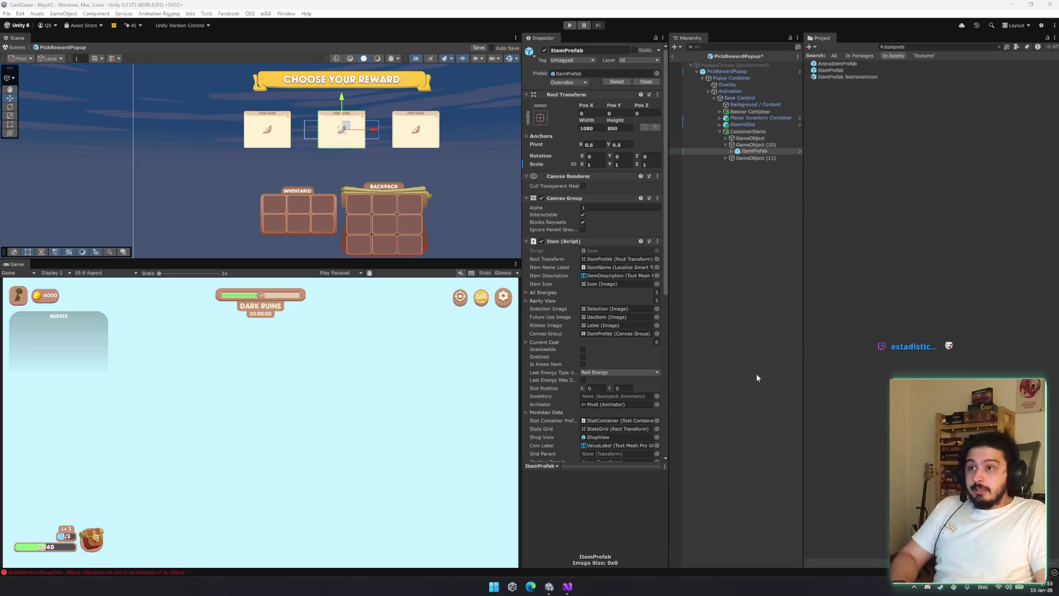
click(750, 137)
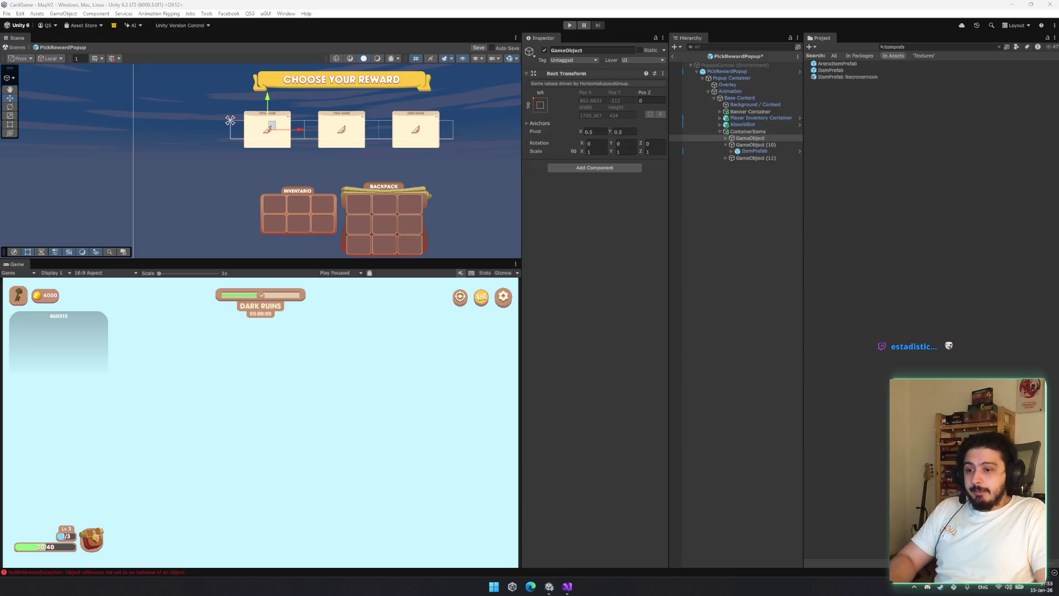
click(719, 180)
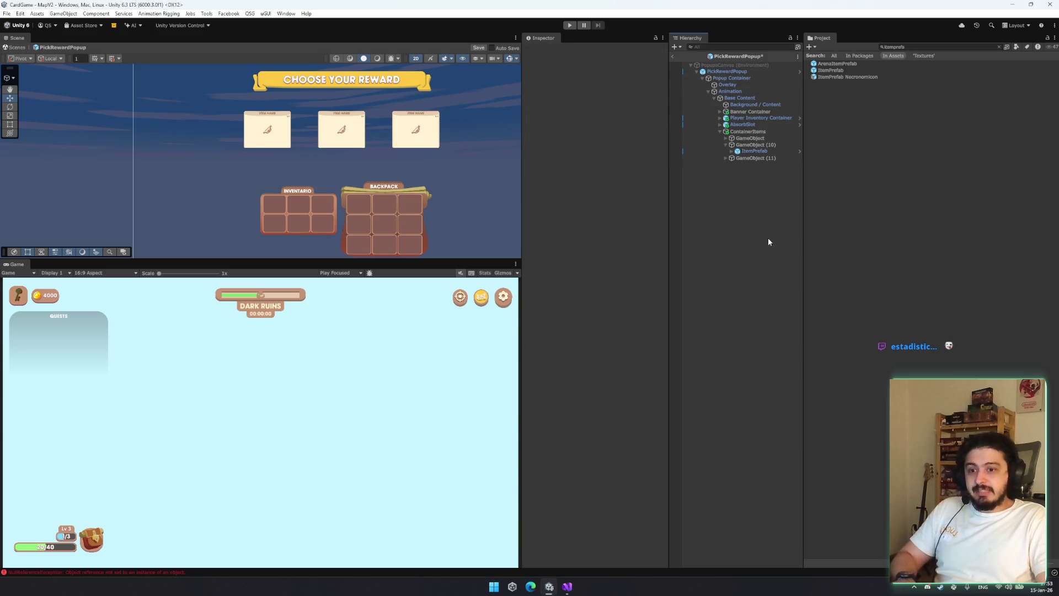
click(731, 72)
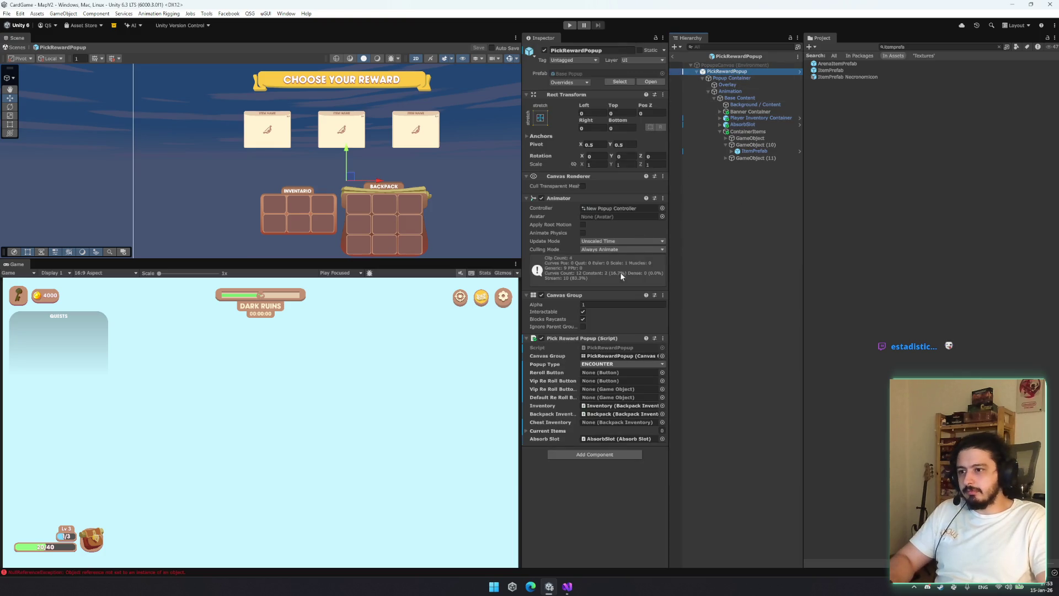
Expand PickRewardPopup's Current Items list, confirm it's empty, collapse it, then expand the first card slot
click(577, 430)
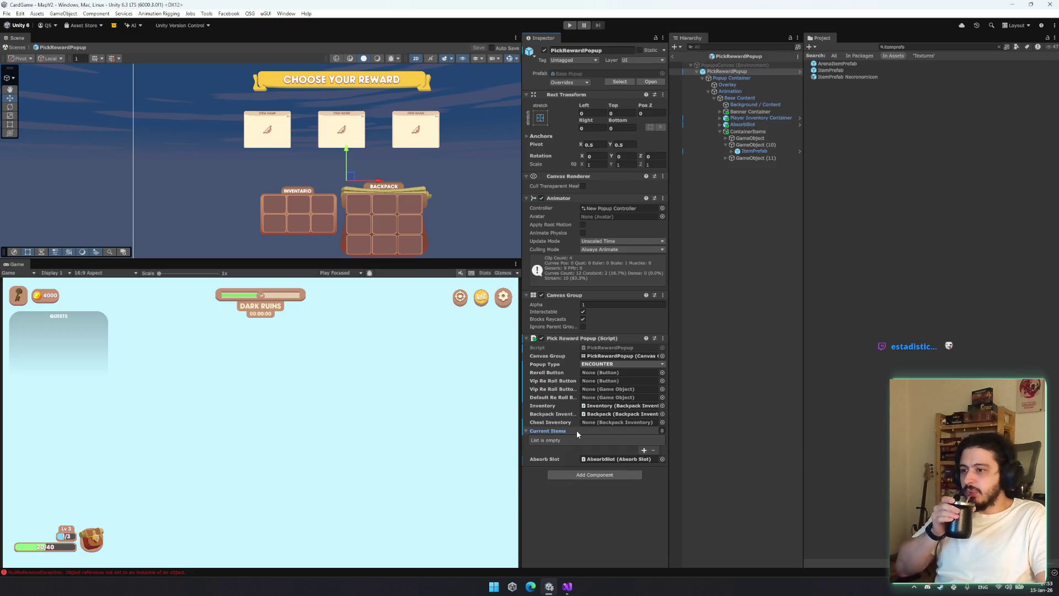
click(577, 430)
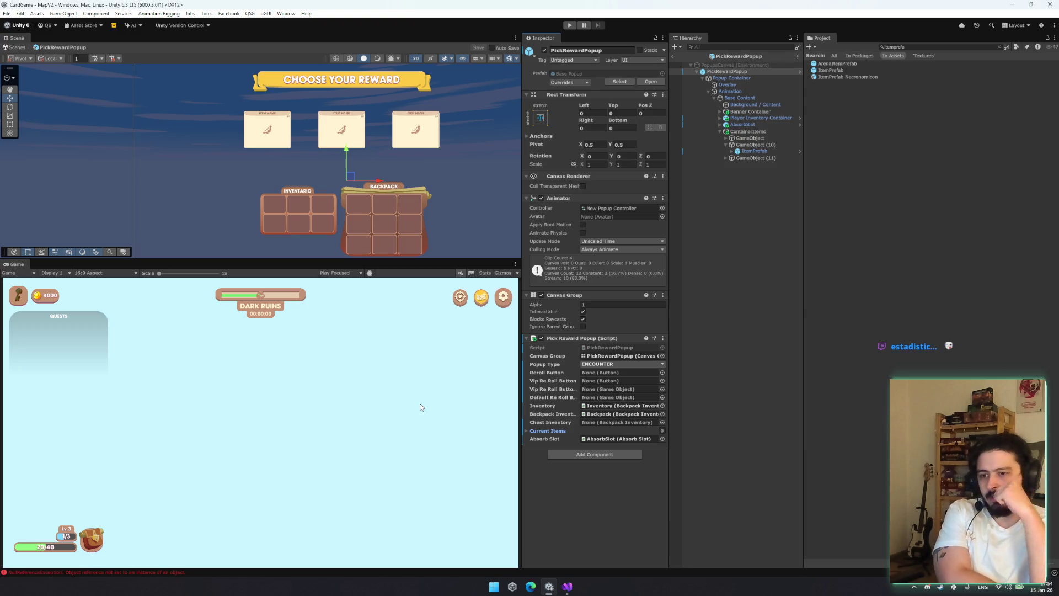
click(726, 138)
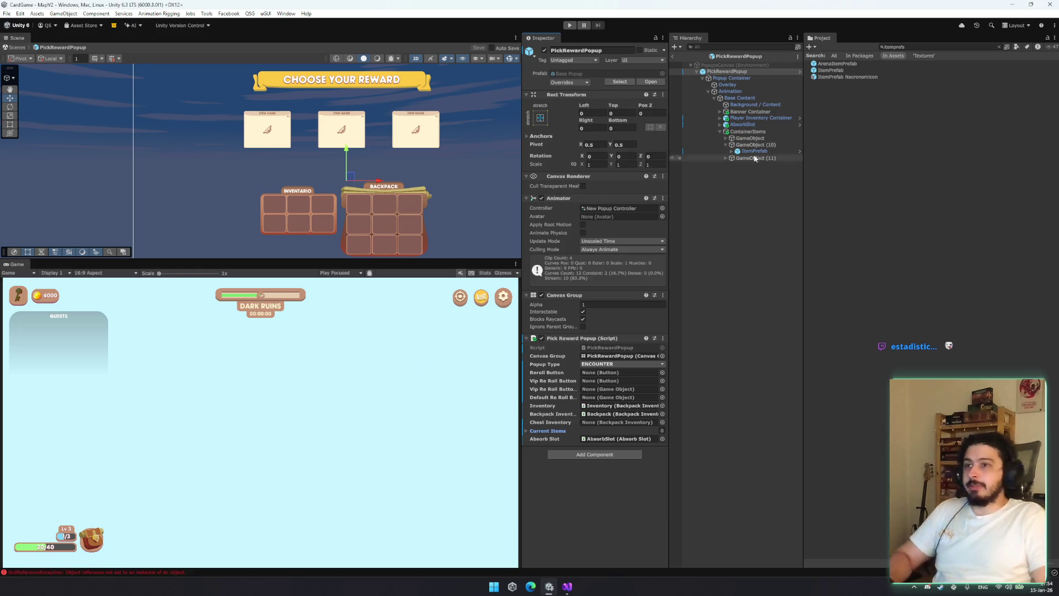
Select the three card items in the PickRewardPopup hierarchy
click(762, 140)
key(Down)
key(Down)
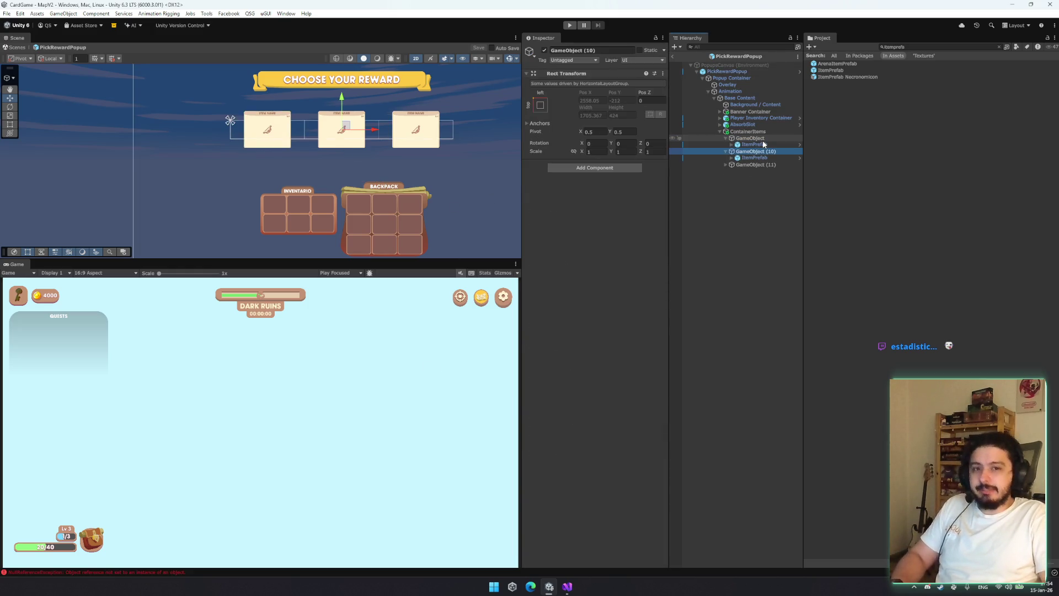
key(Down)
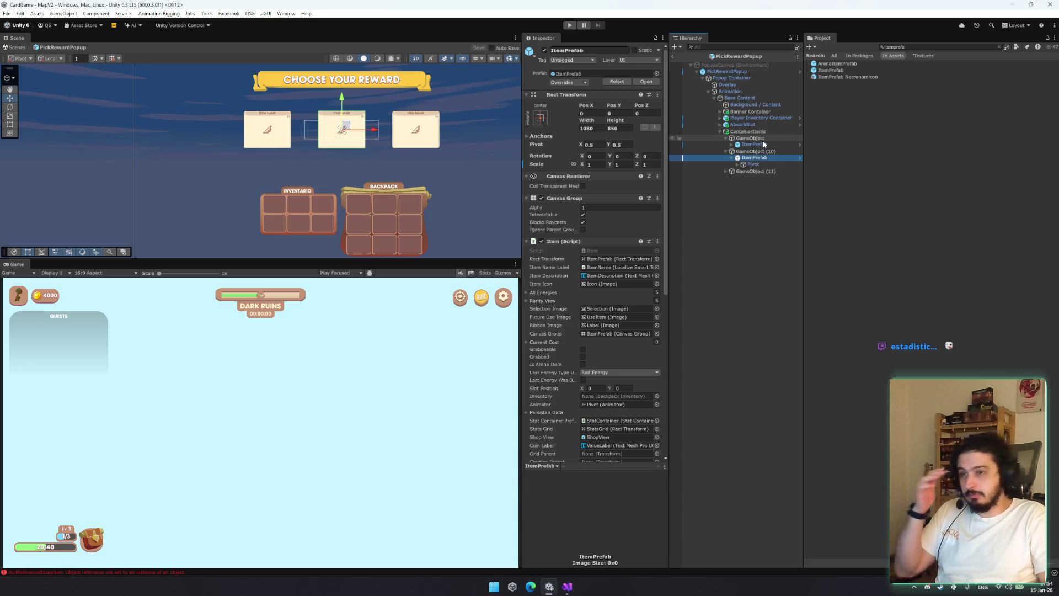
key(Up)
key(Down)
key(Down)
key(Right)
key(Right)
key(Up)
key(Up)
key(Up)
key(Up)
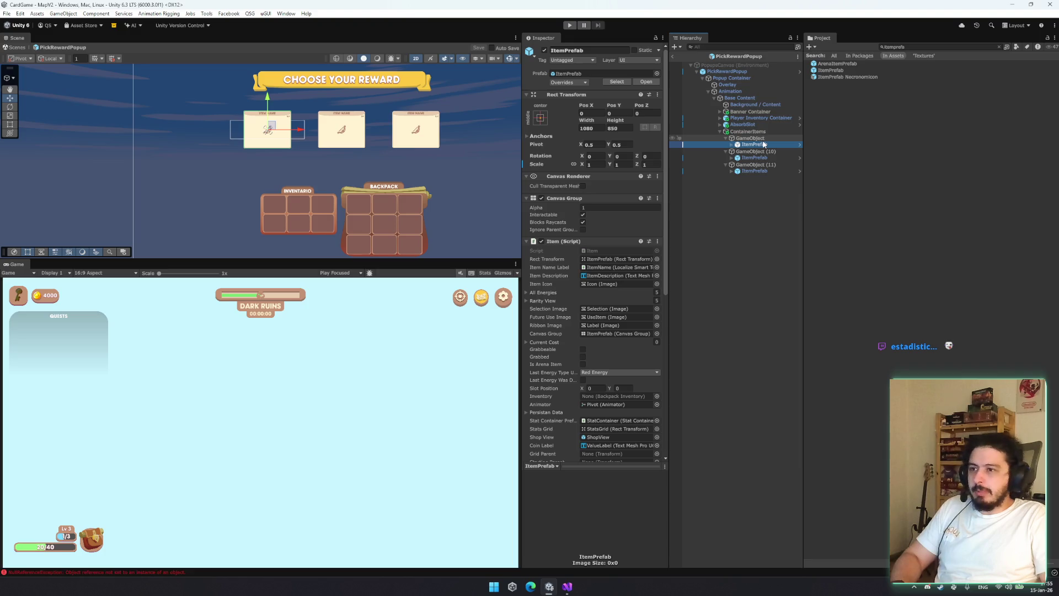
click(754, 170)
ctrl+click(754, 157)
ctrl+click(764, 151)
ctrl+click(754, 144)
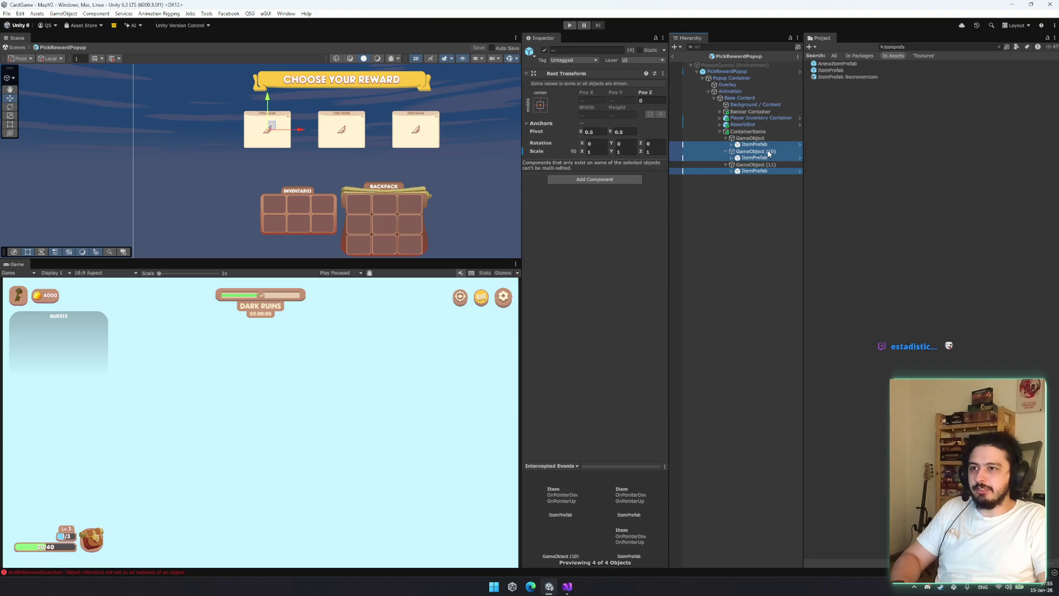
ctrl+click(768, 151)
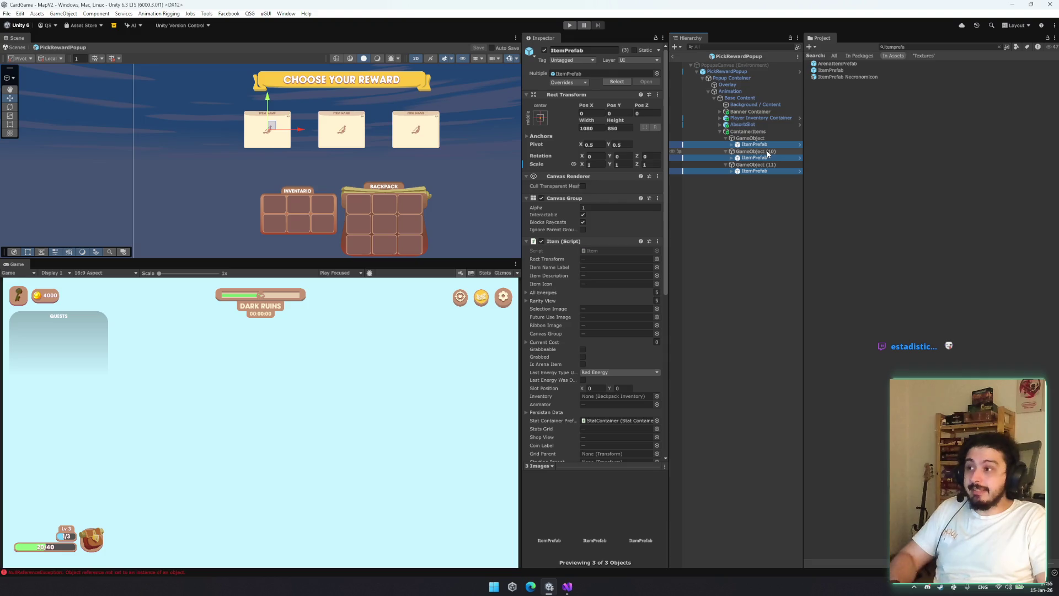
Give the scene view more height and center the reward popup in it
scroll(346, 174, down, 2)
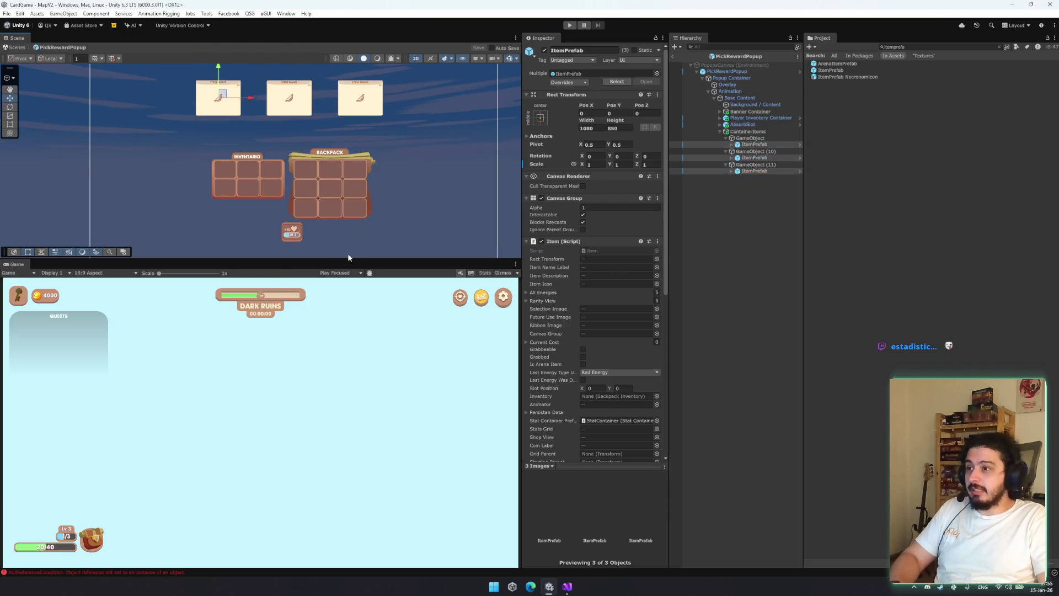
drag(349, 259, 349, 291)
scroll(360, 233, up, 2)
scroll(379, 260, down, 2)
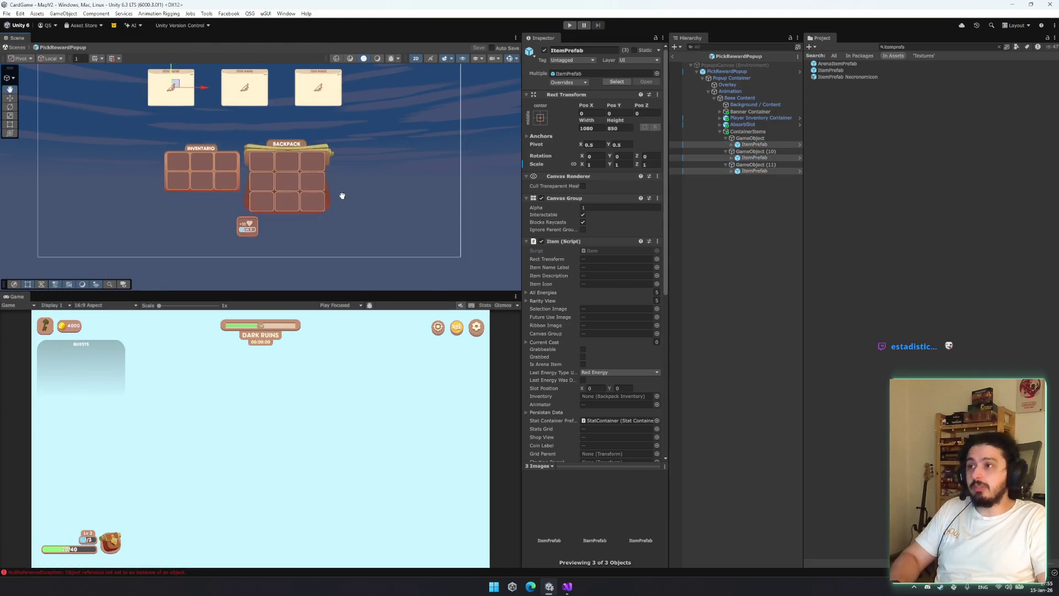
scroll(343, 194, down, 1)
scroll(362, 213, down, 2)
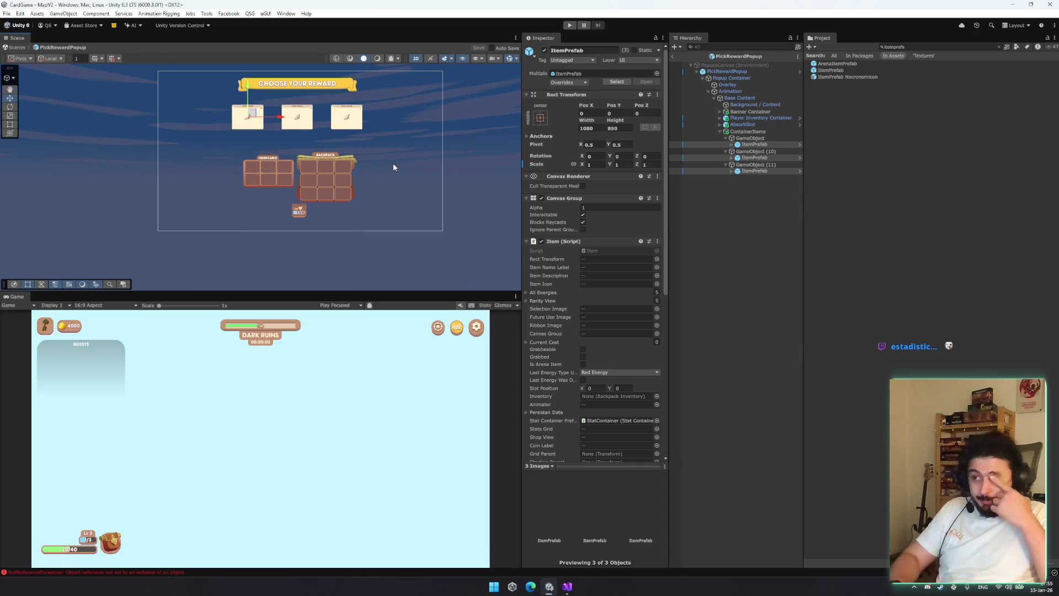
drag(481, 164, 390, 189)
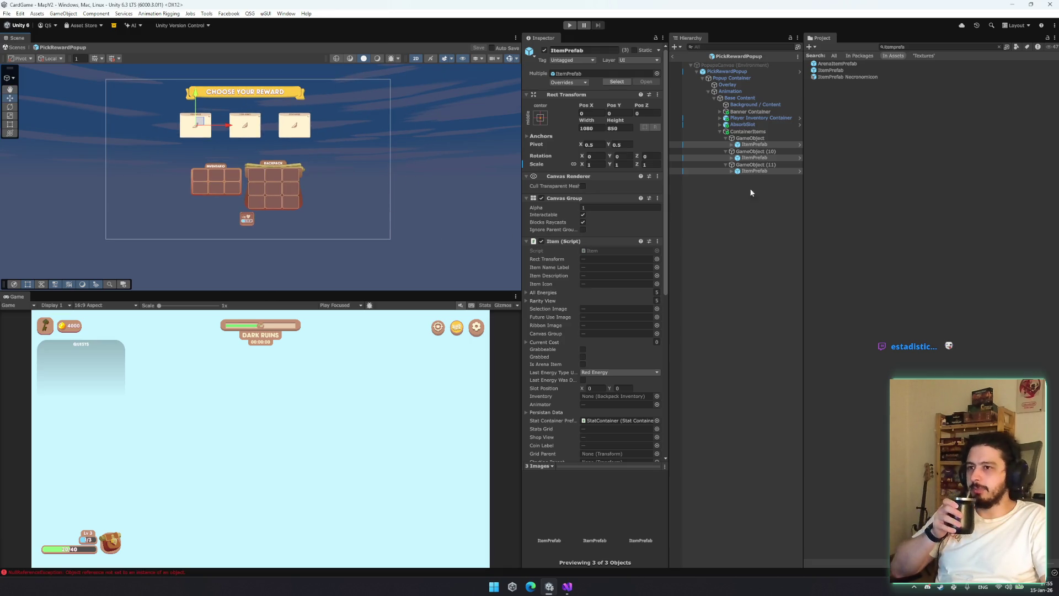
Check each card slot under the card container, then exit the prefab to MapV2
click(764, 150)
key(Left)
shift+click(763, 138)
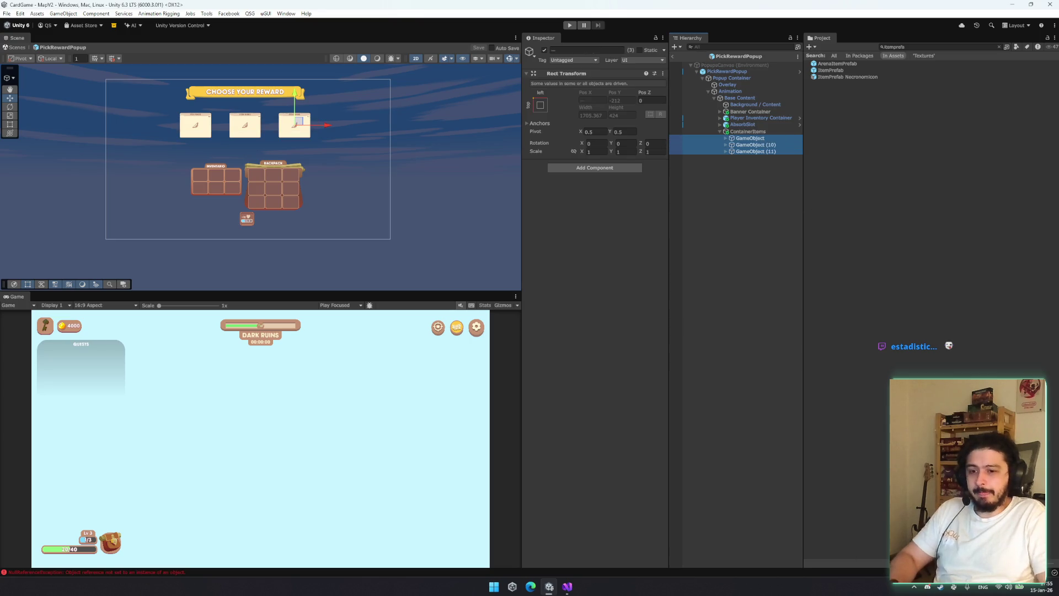
key(alt+Tab)
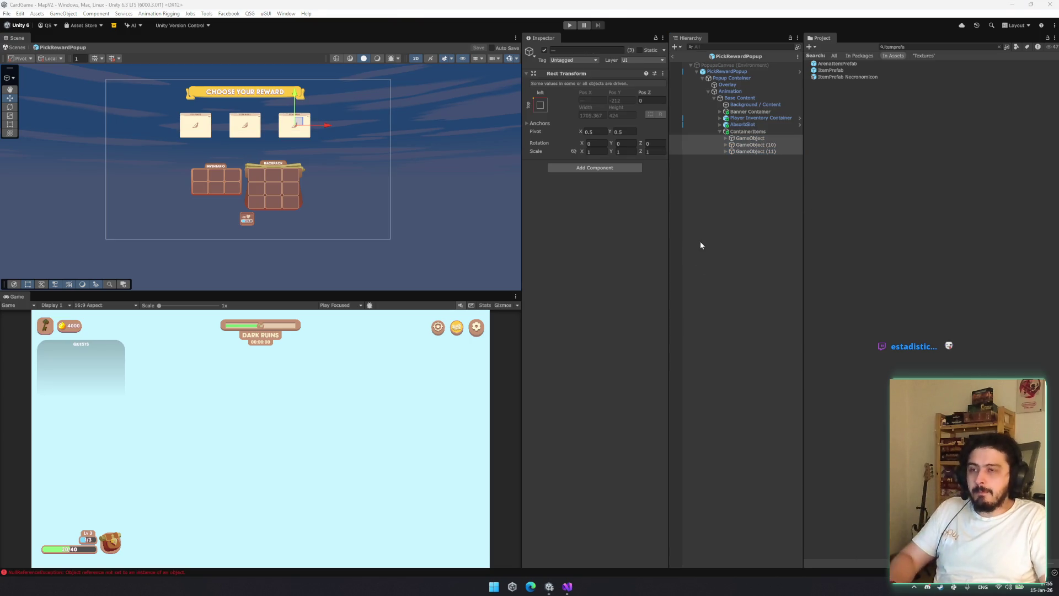
click(764, 130)
key(Down)
key(Down)
key(Down)
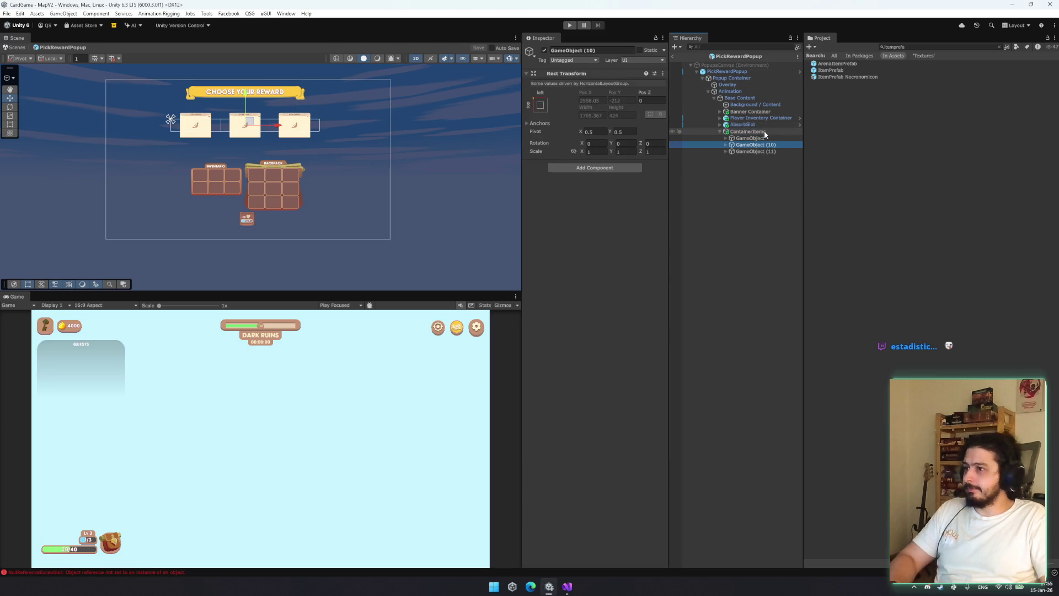
key(Up)
key(Up)
key(Down)
key(Down)
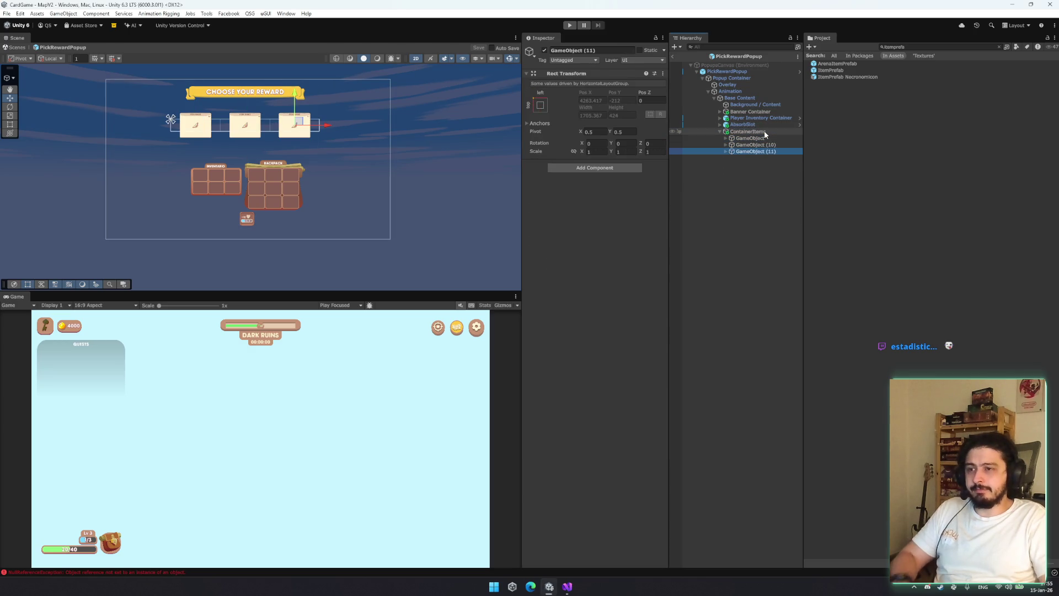
click(672, 55)
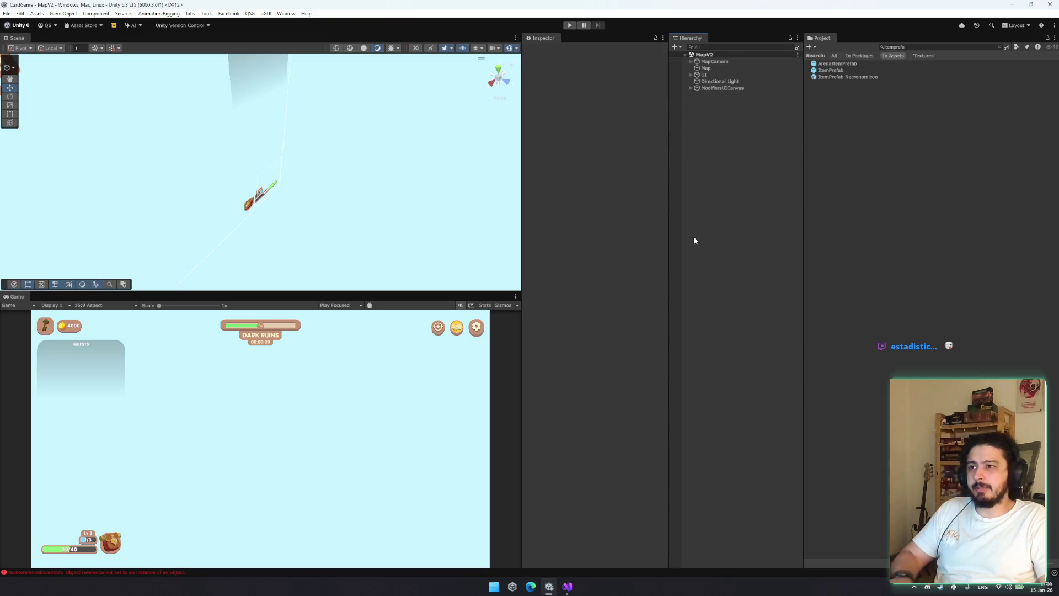
Clear the 'itemprefa' asset search and launch Fork from the Windows Start search
click(960, 47)
key(BackSpace)
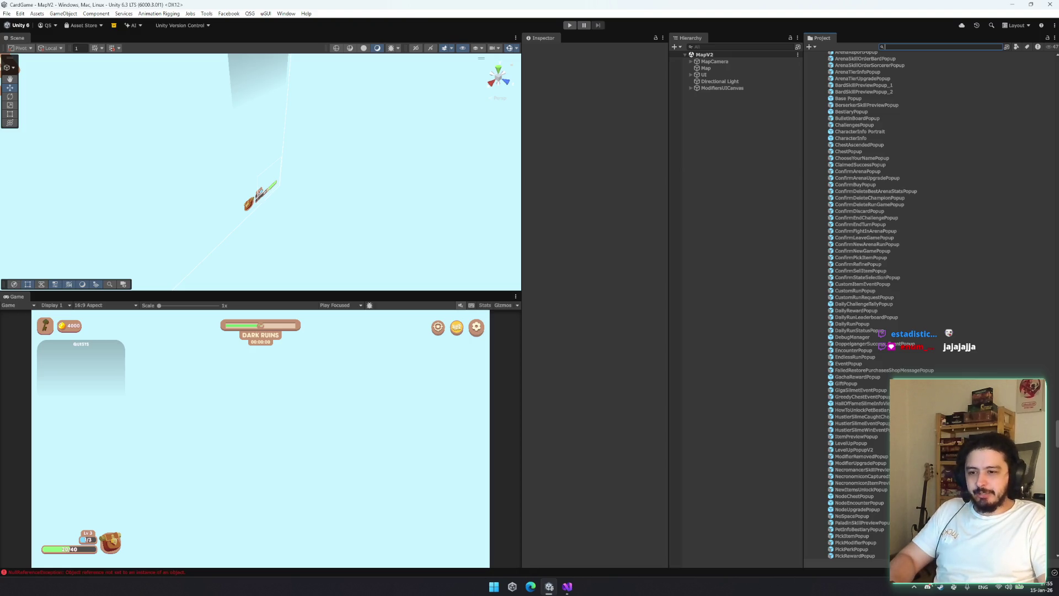
key(super)
text(paint)
key(Return)
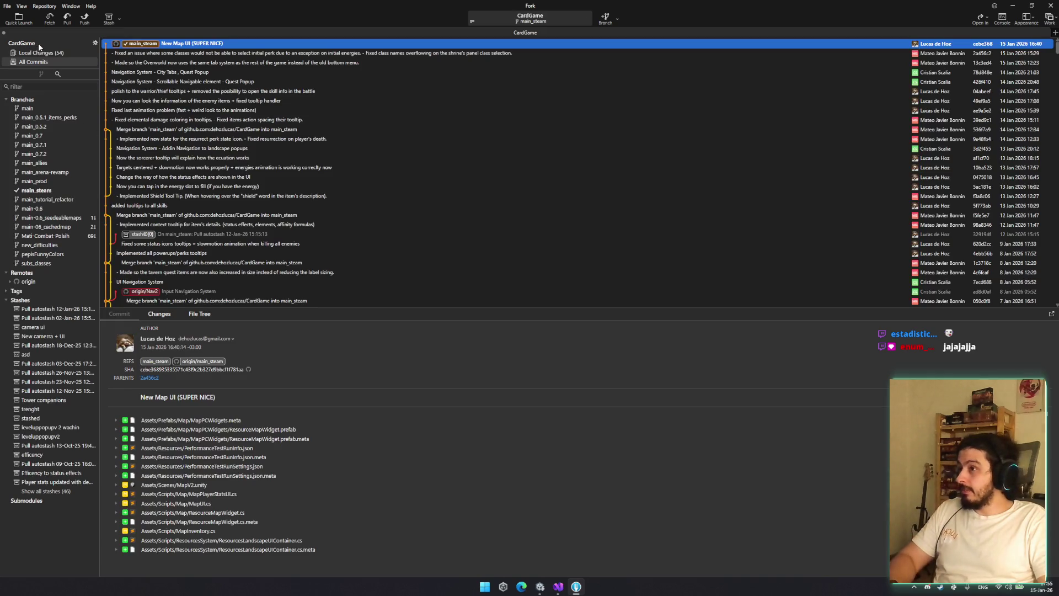
Fetch from origin and review the diffs of the changed files in Local Changes
click(50, 18)
click(583, 306)
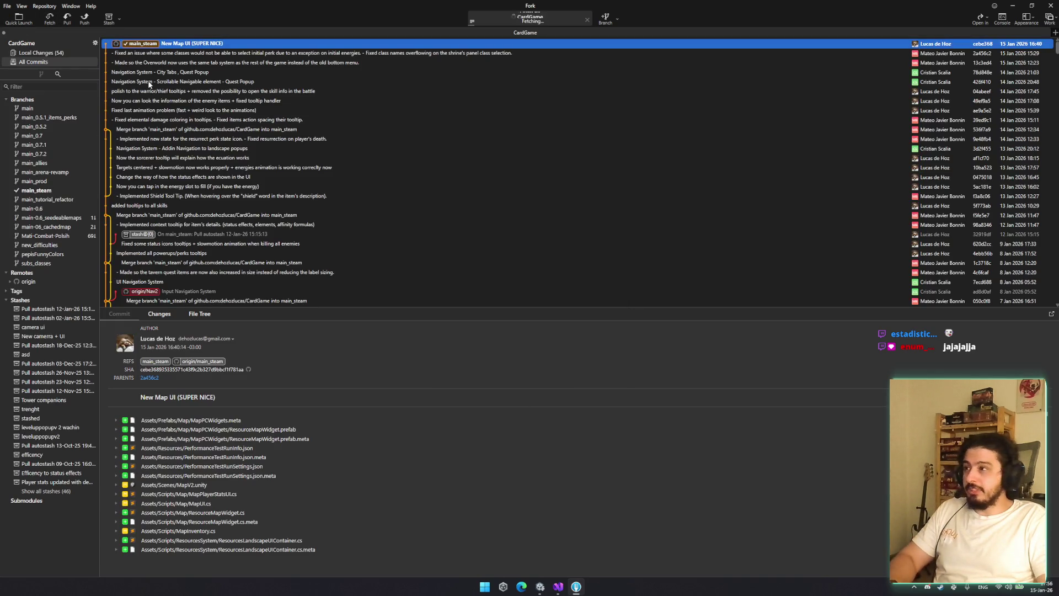
click(62, 53)
click(224, 164)
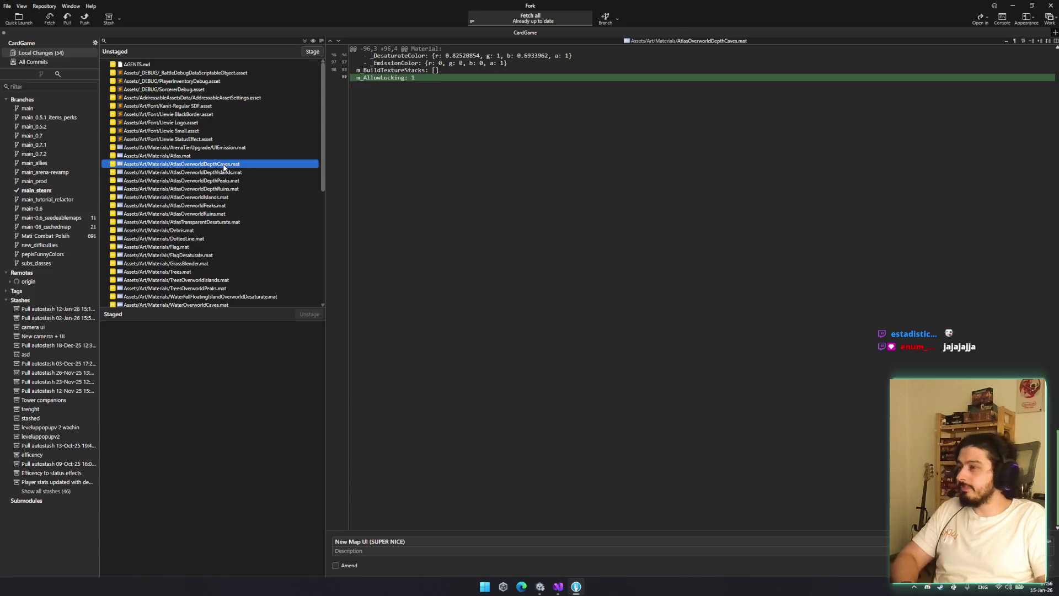
key(Up)
key(Up)
scroll(209, 174, down, 3)
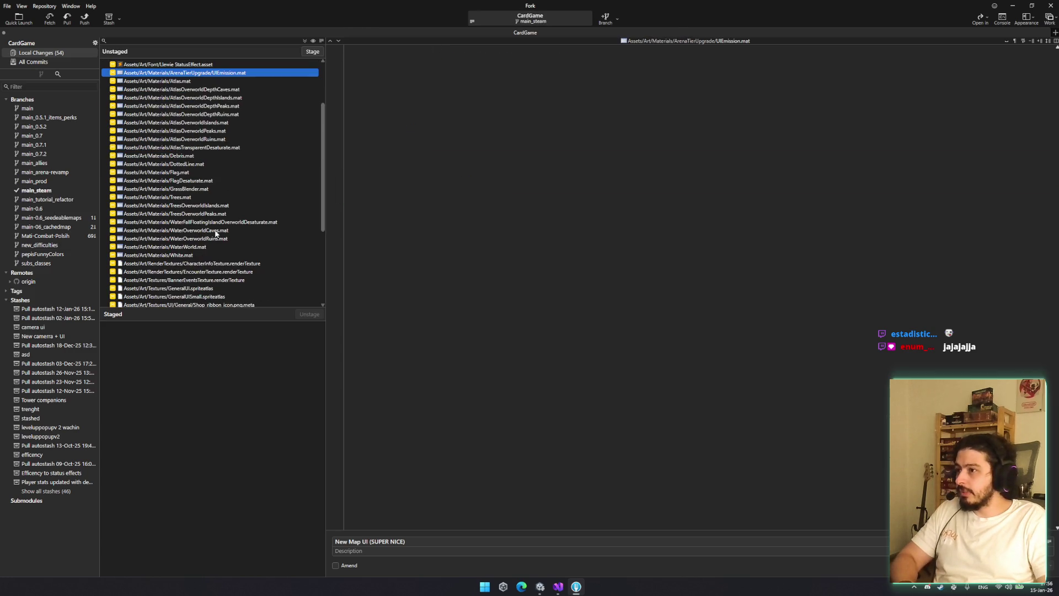
scroll(215, 221, down, 5)
click(233, 206)
Stage EventPopup.prefab, Map Event Button.prefab, Shop_ribbon_icon.png.meta and MapV2.unity
key(Up)
key(Up)
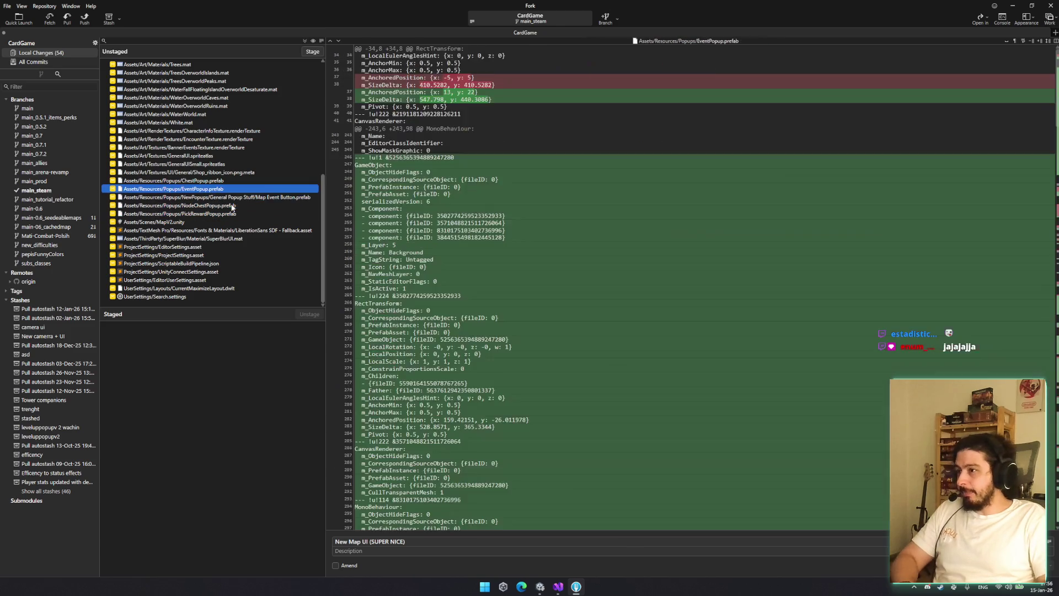
key(space)
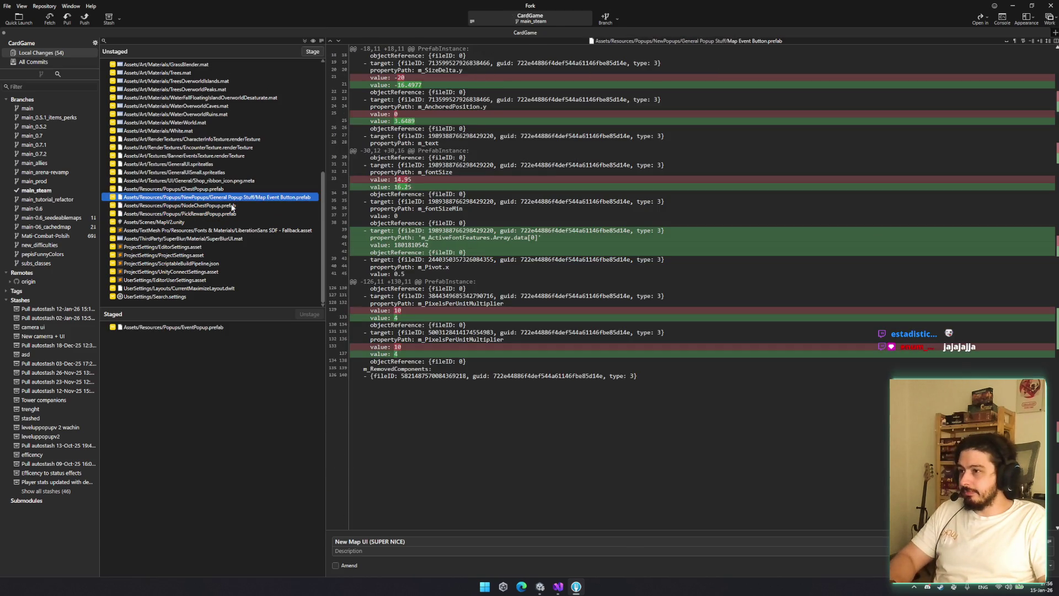
key(space)
key(Up)
key(Up)
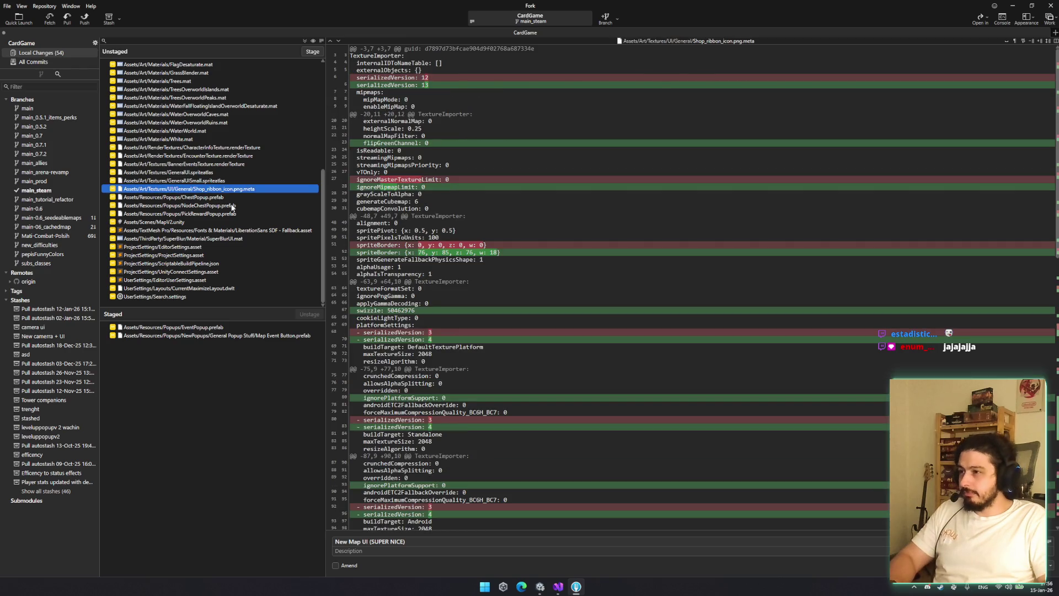
key(space)
key(Down)
key(Down)
key(Down)
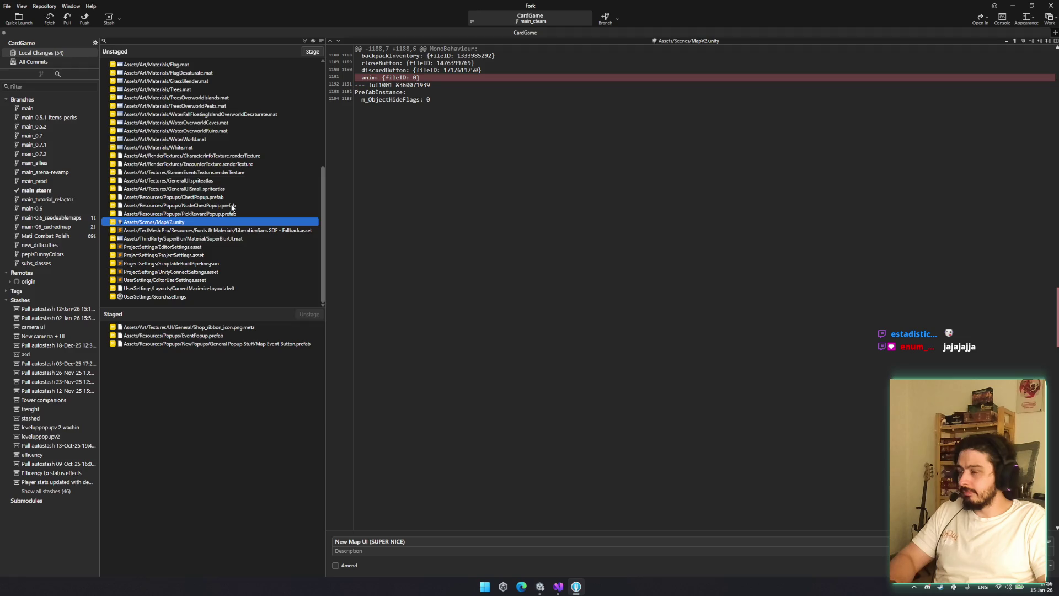
key(space)
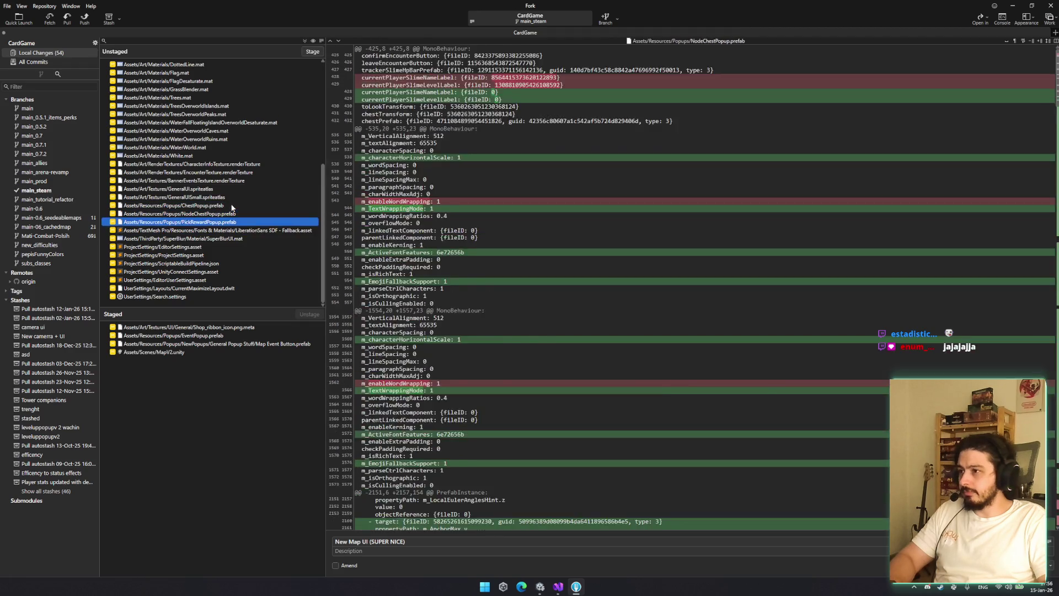
key(Down)
key(Down)
key(Up)
key(Up)
key(Up)
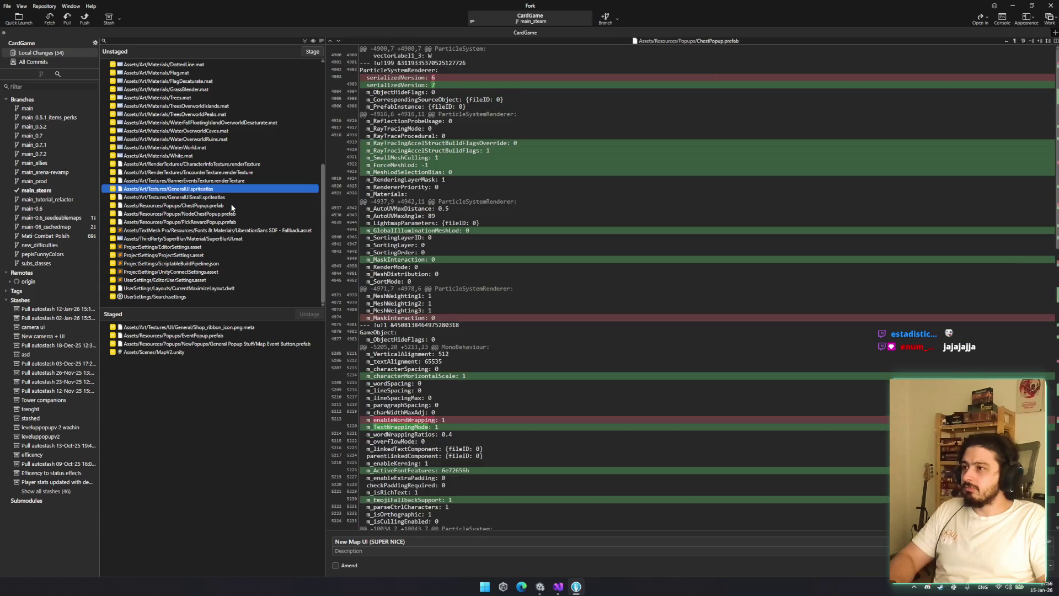
key(Up)
scroll(226, 207, up, 5)
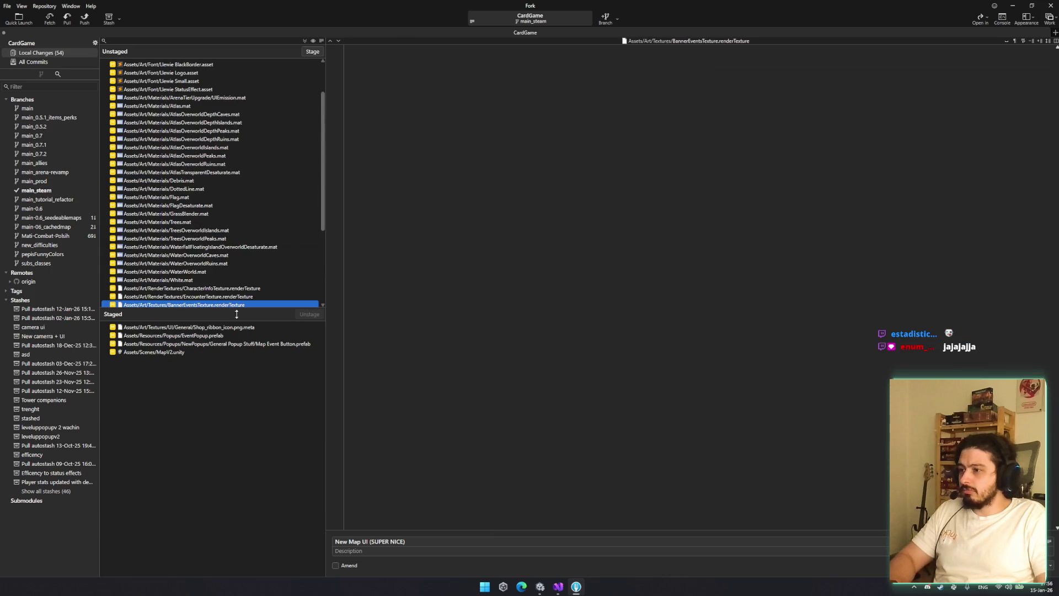
scroll(247, 259, down, 5)
Enter the commit subject 'New event popup (floating stuff)'
drag(406, 541, 273, 557)
text(New event rew)
key(BackSpace)
key(BackSpace)
key(BackSpace)
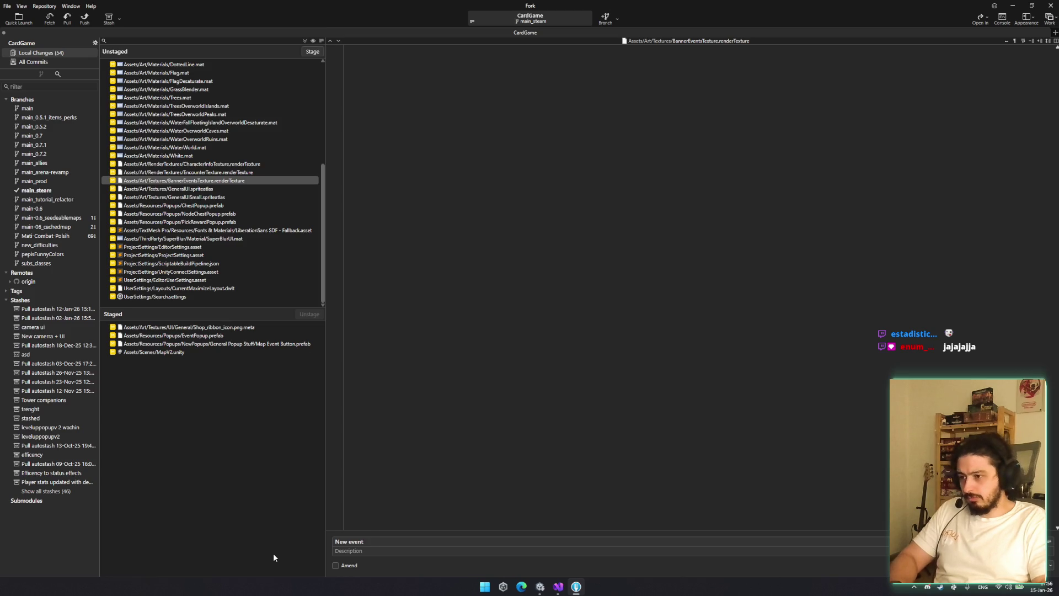
text(popup)
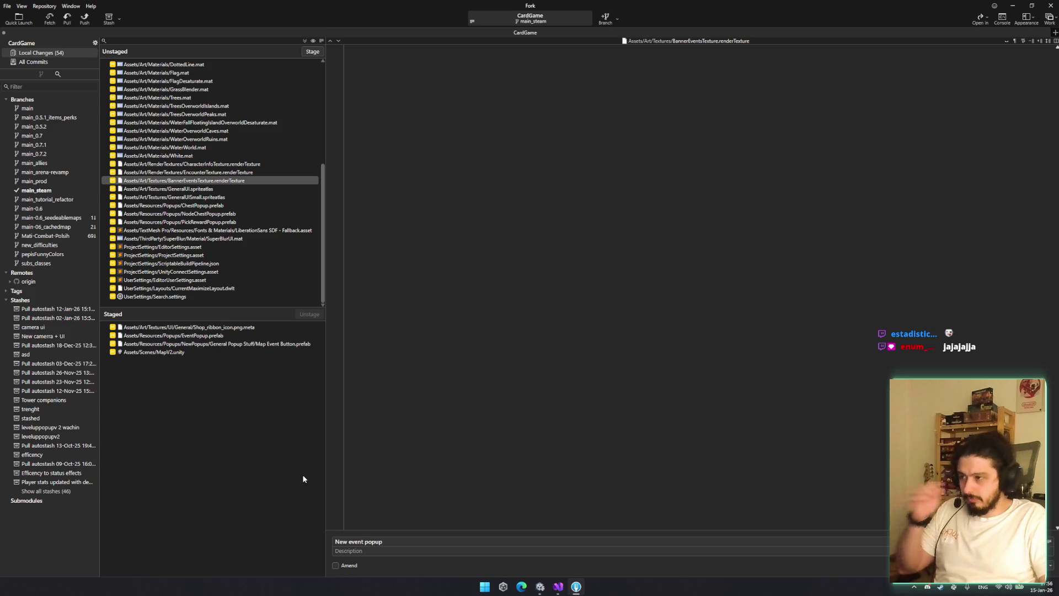
text( (flo)
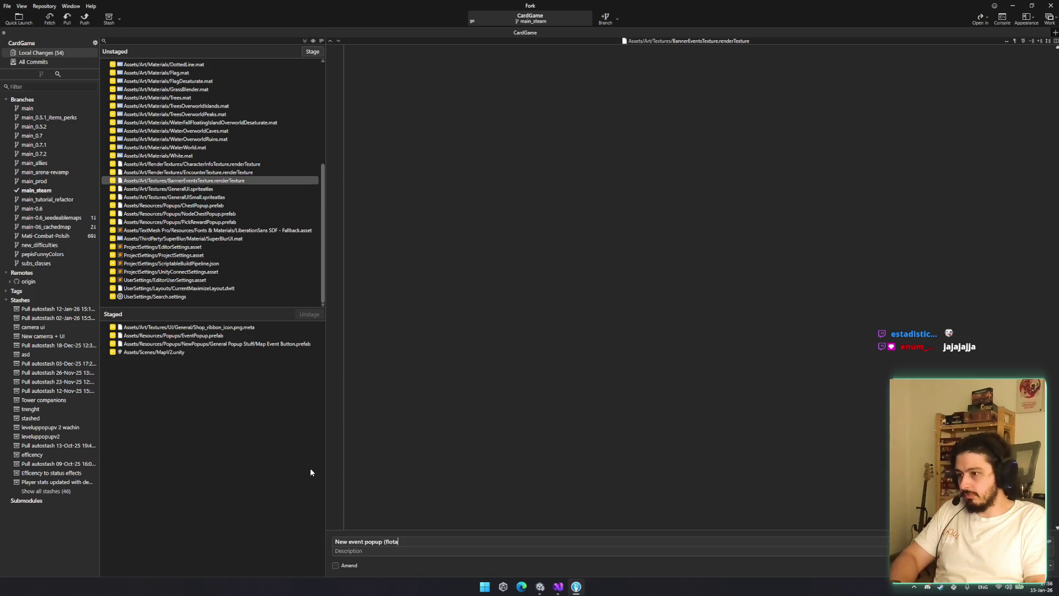
text(ating )
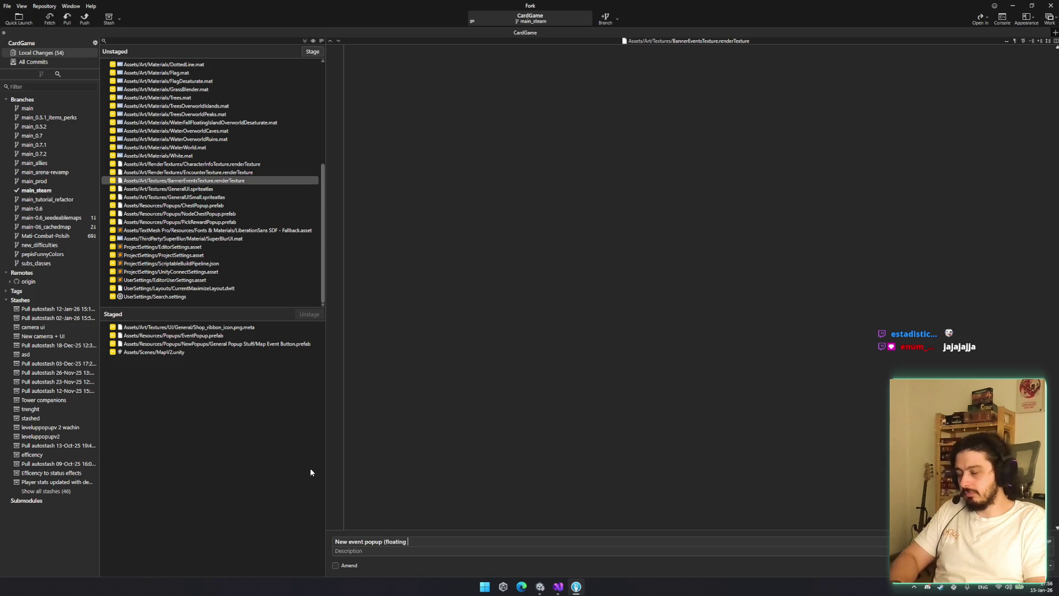
text(stuff))
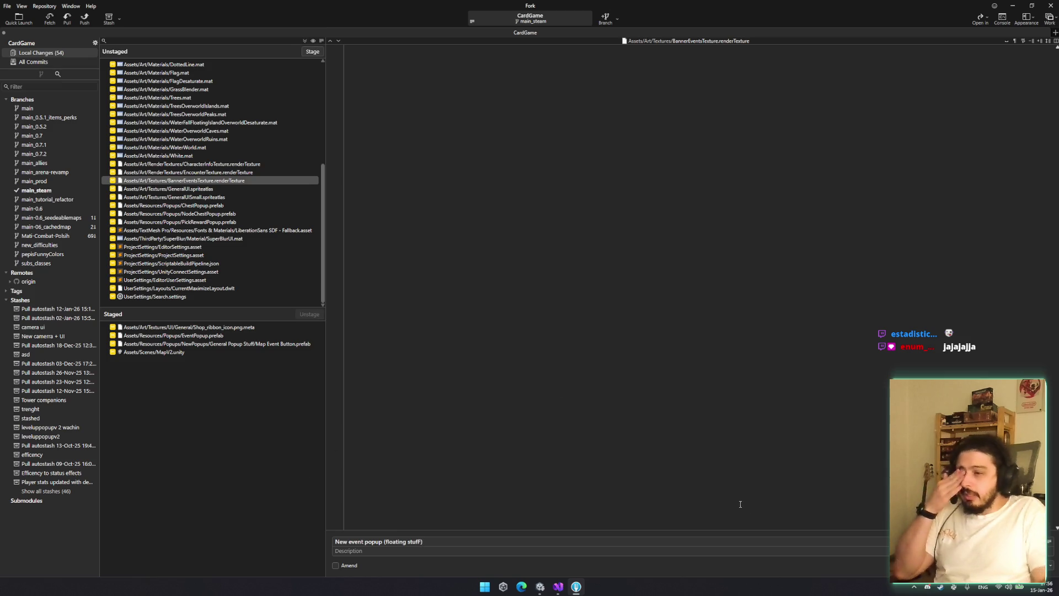
Review the staged and remaining prefab diffs, then commit the four staged files
click(196, 337)
click(203, 328)
click(197, 336)
click(199, 344)
scroll(259, 184, up, 5)
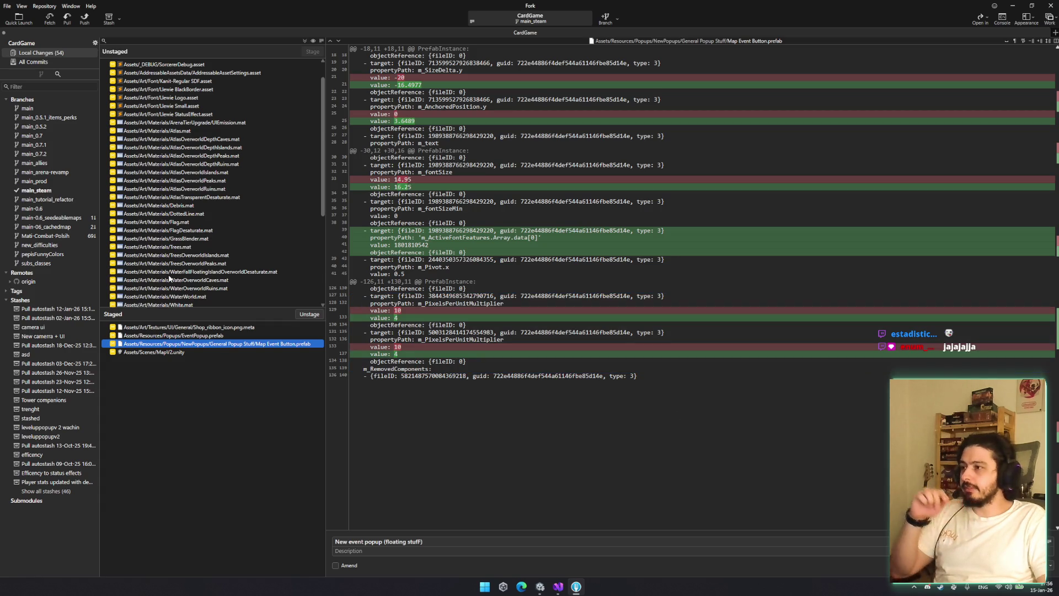
scroll(171, 273, down, 4)
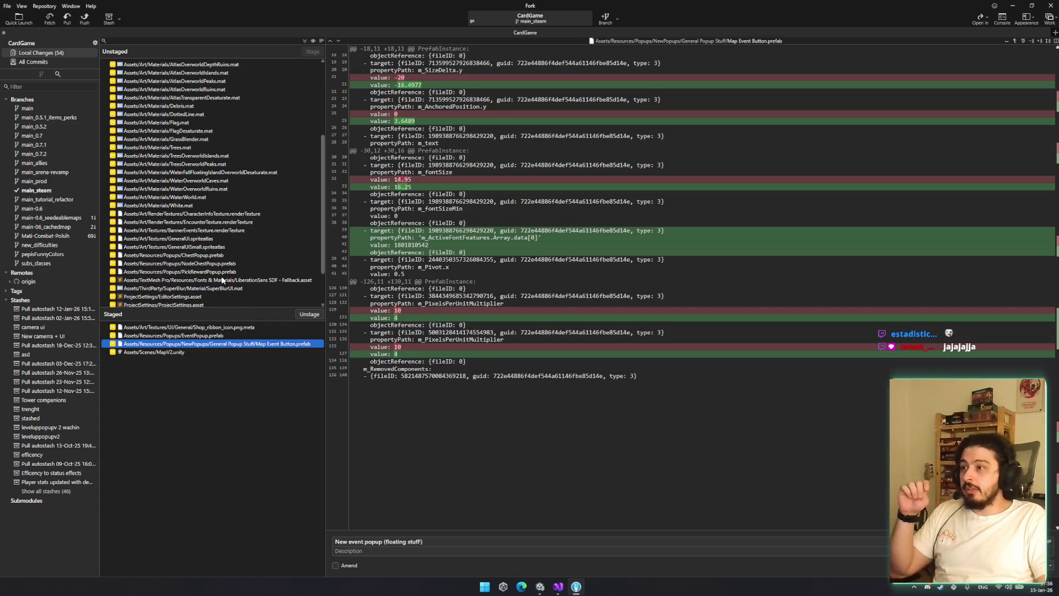
click(265, 263)
click(219, 255)
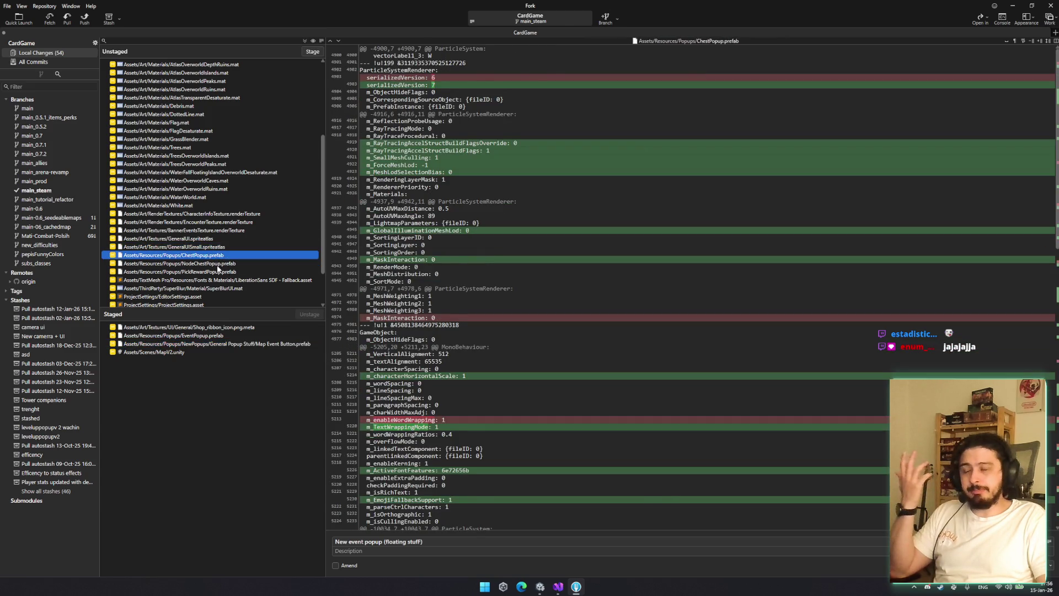
click(218, 271)
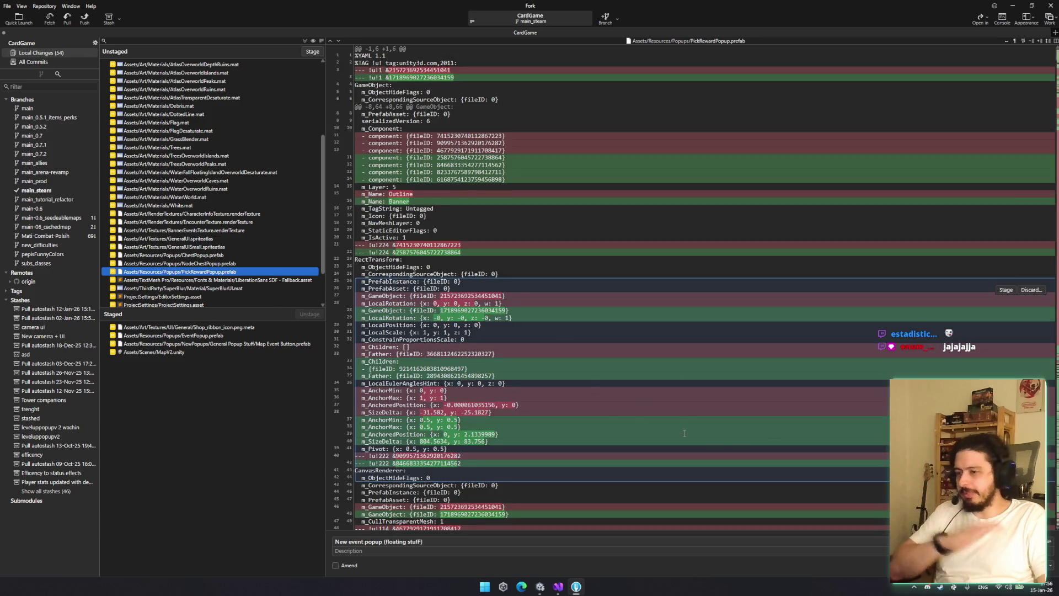
scroll(684, 433, down, 1)
key(ctrl+Return)
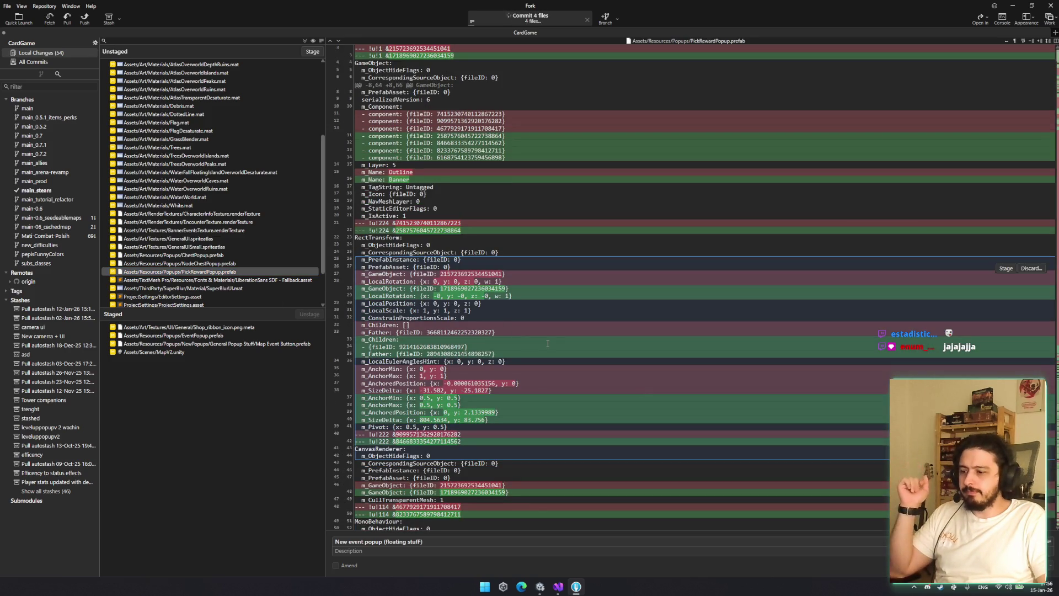
key(ctrl+shift+p)
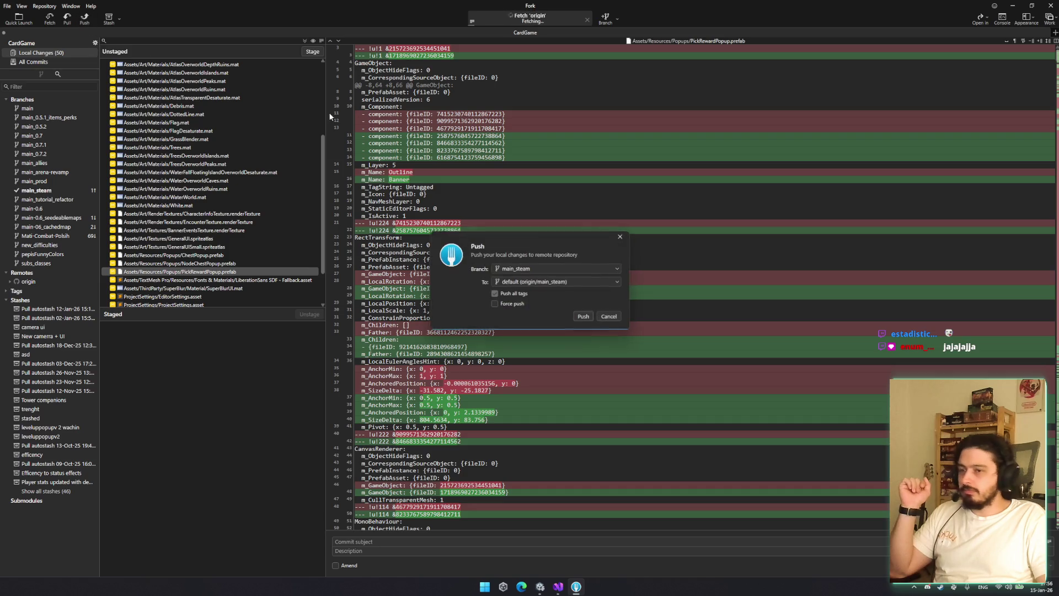
Push main_steam to origin and minimize Fork
click(582, 318)
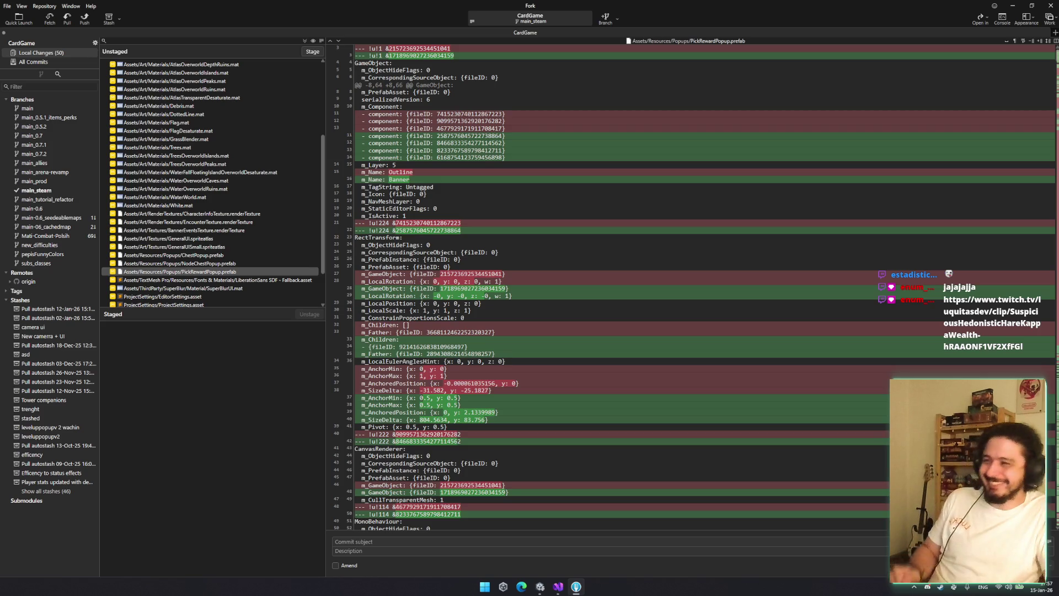
click(204, 263)
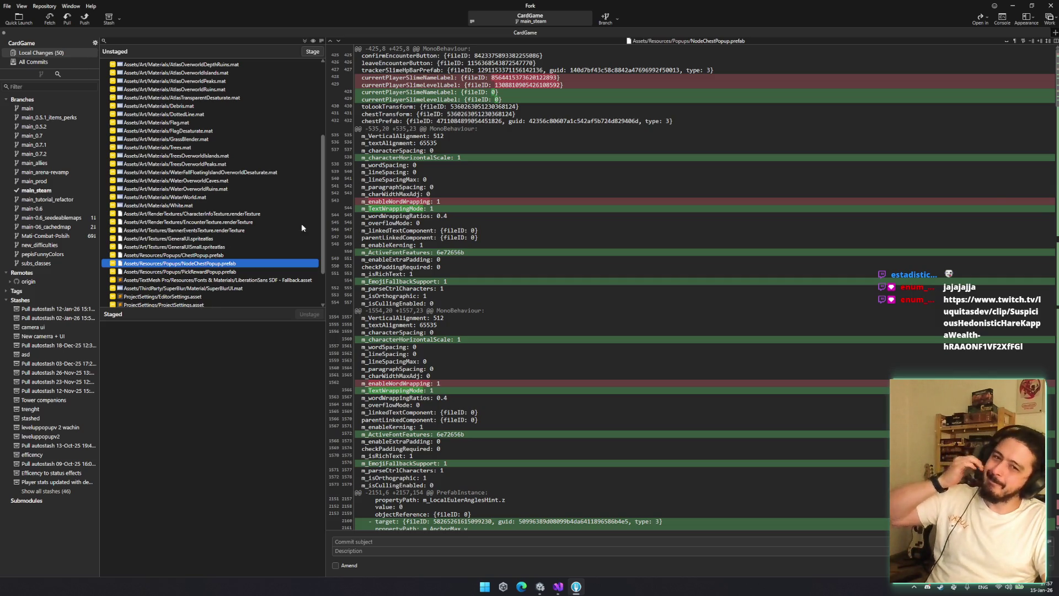
click(1012, 5)
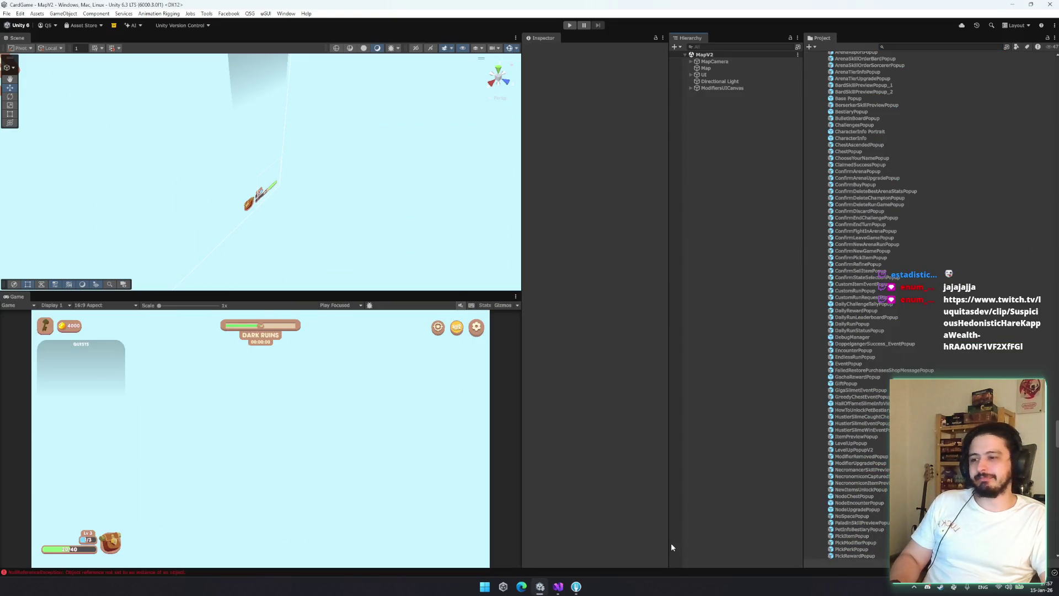
Switch briefly to Visual Studio, then back to the Unity editor
key(alt+Tab)
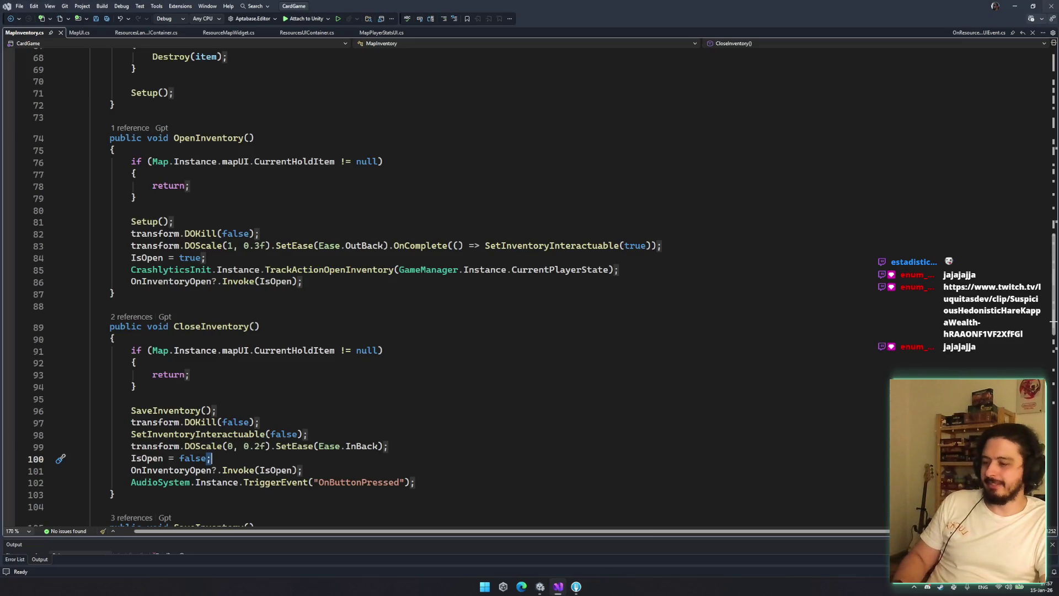
key(alt+Tab)
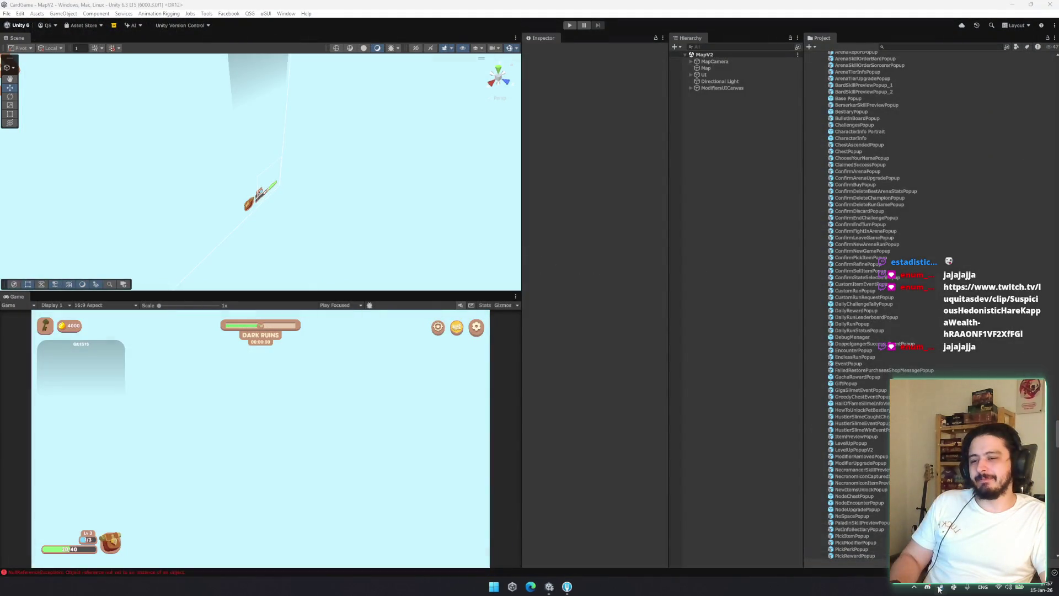